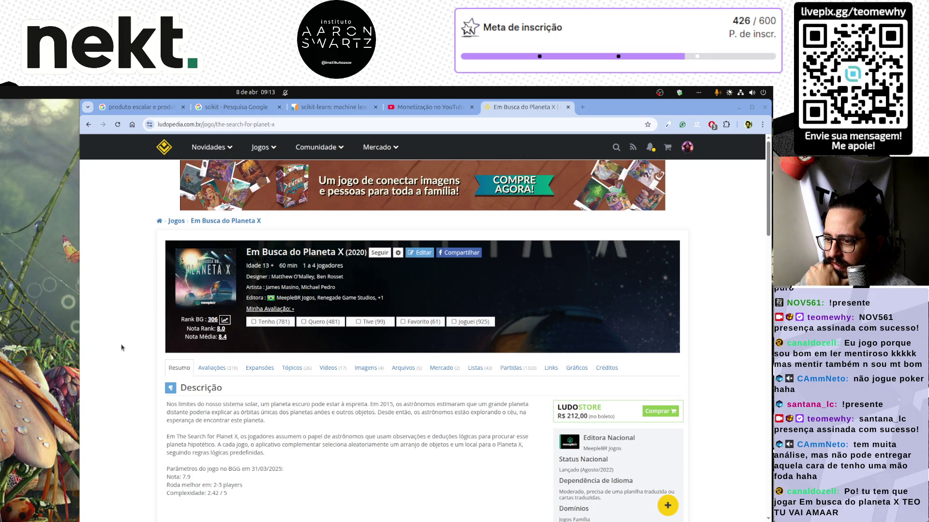
Scroll down the Em Busca do Planeta X page, highlighting two lines of the game description
scroll(286, 372, down, 1)
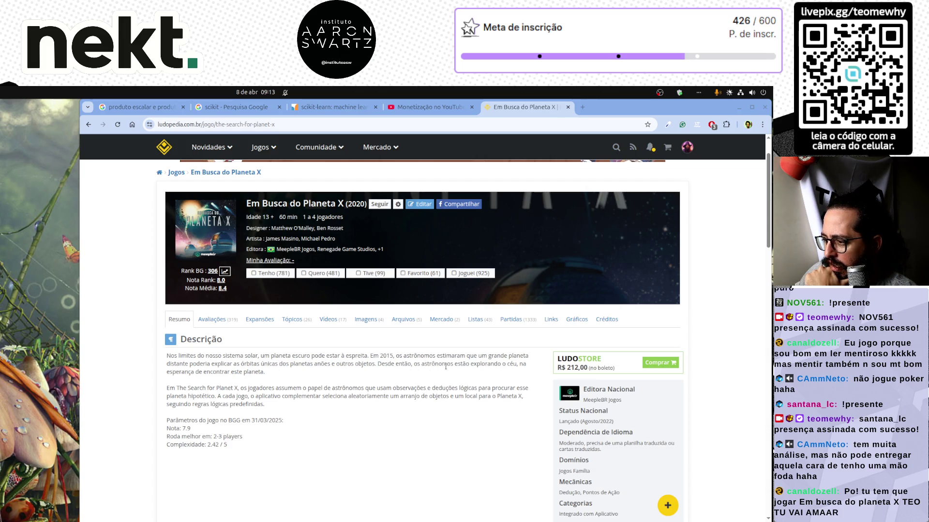
drag(167, 388, 479, 395)
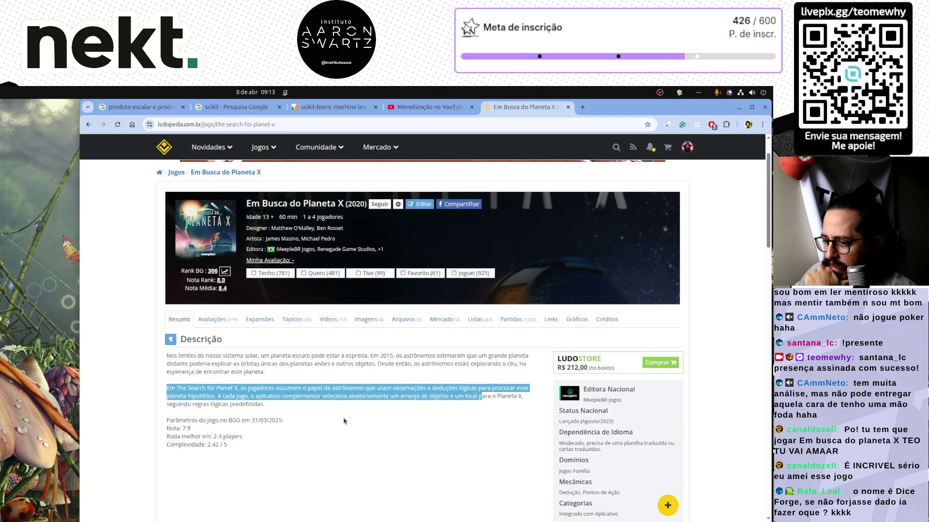
scroll(344, 420, down, 5)
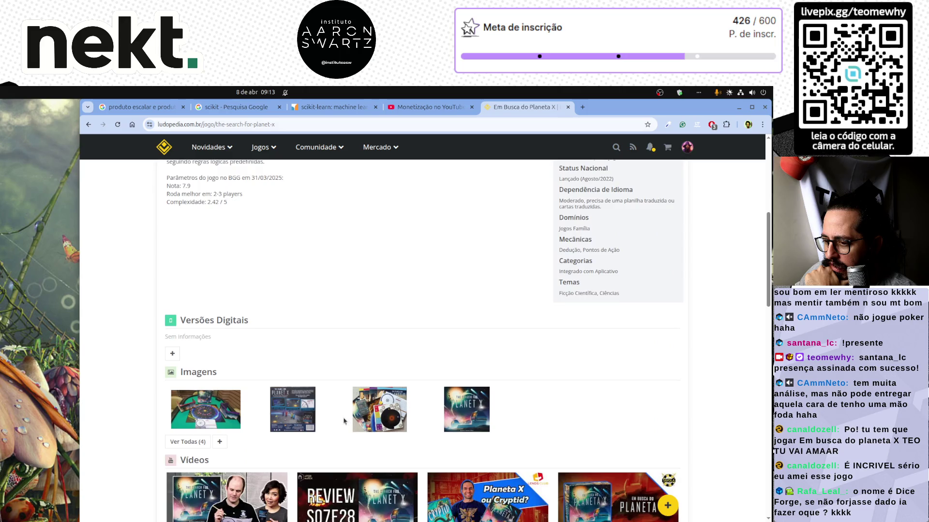
scroll(344, 421, down, 1)
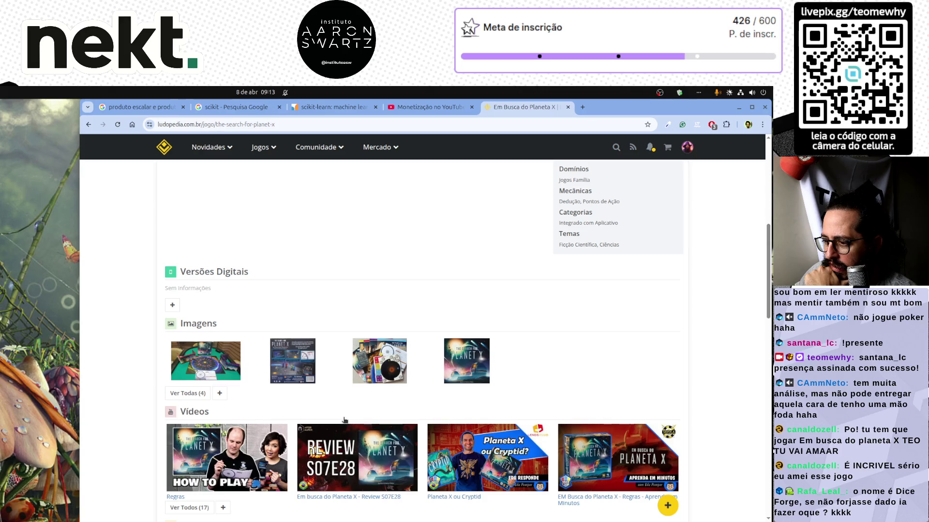
Open the first gallery photo, advance two images to the components photo, then enlarge and close it
click(189, 366)
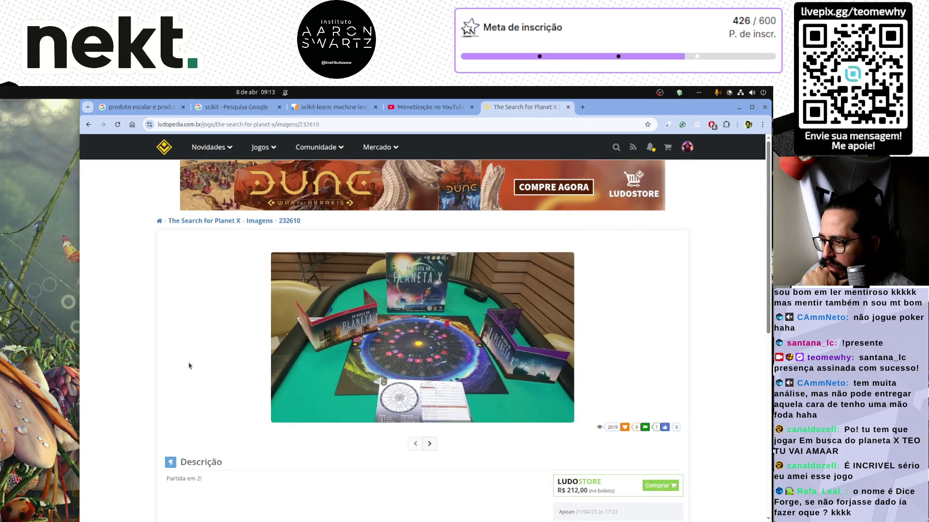
click(430, 442)
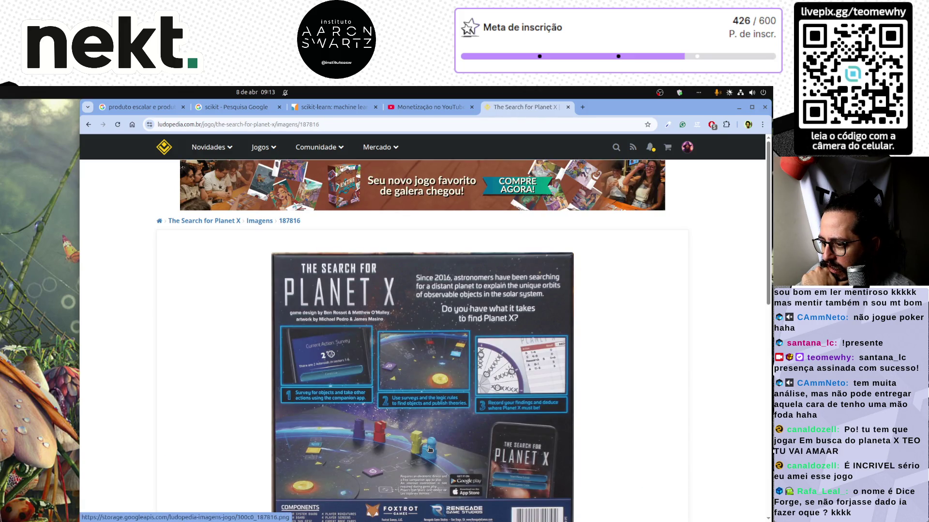
scroll(430, 450, down, 2)
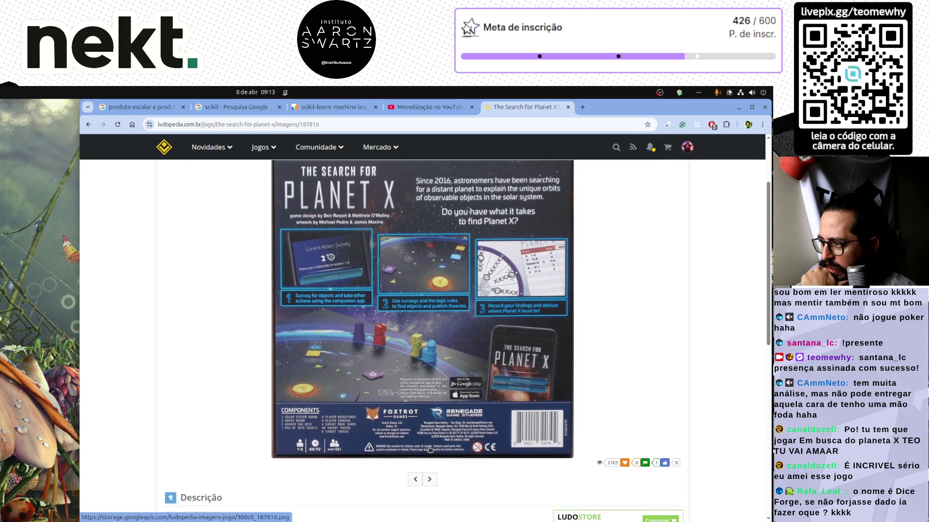
click(429, 479)
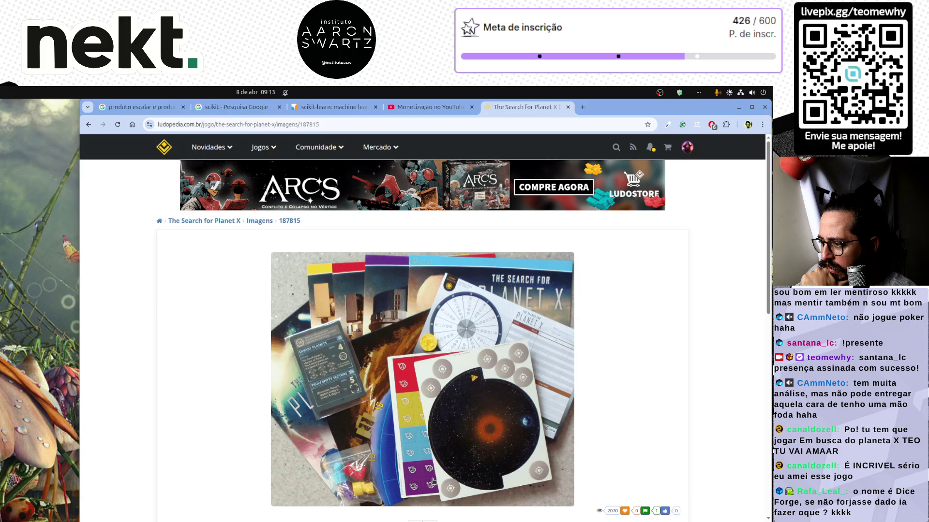
click(432, 482)
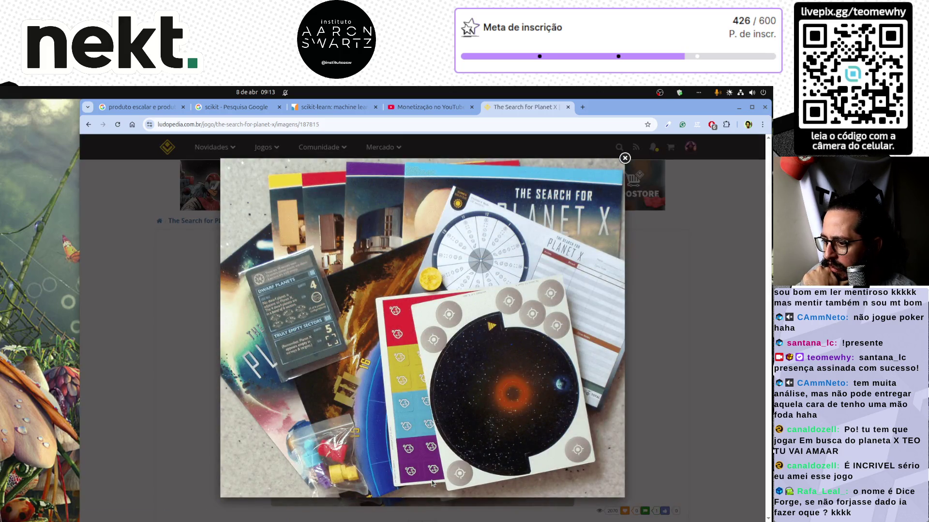
click(314, 500)
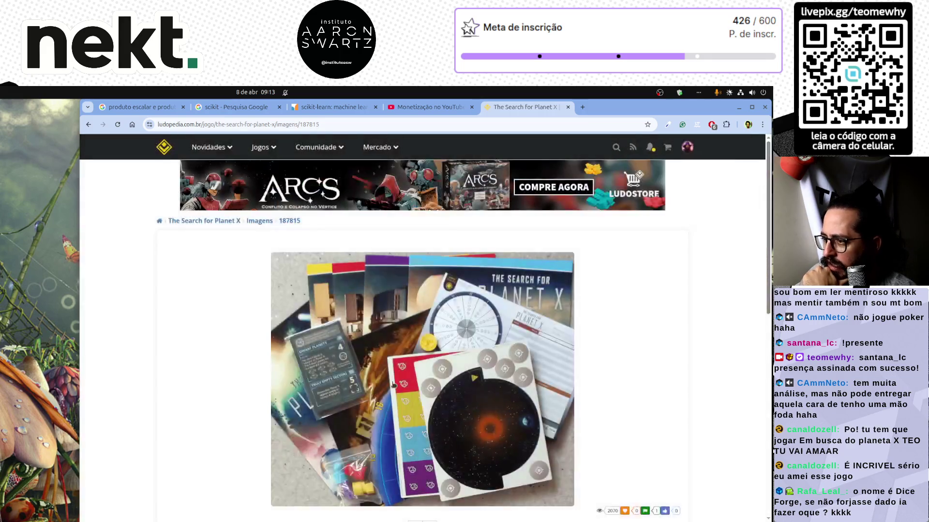
Load amazon.com.br in a new tab and close the YouTube monetization tab
click(582, 108)
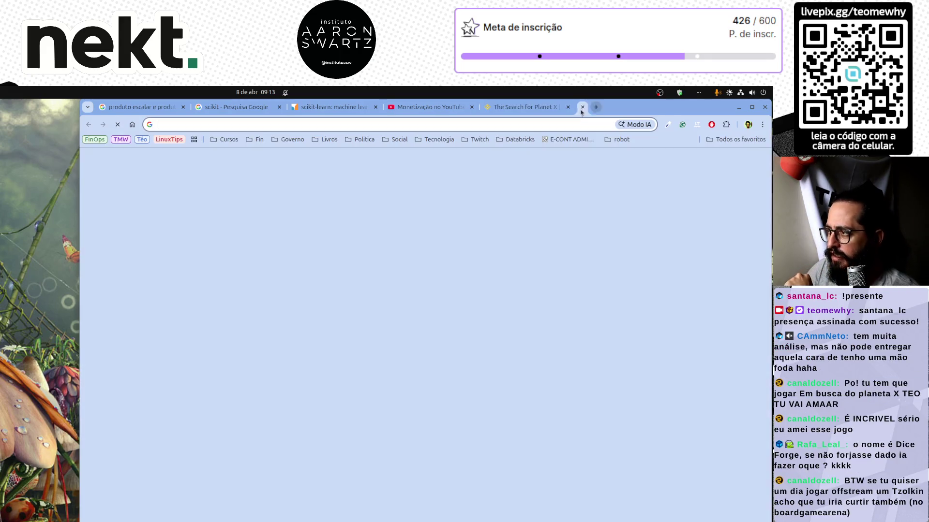
text(amazo)
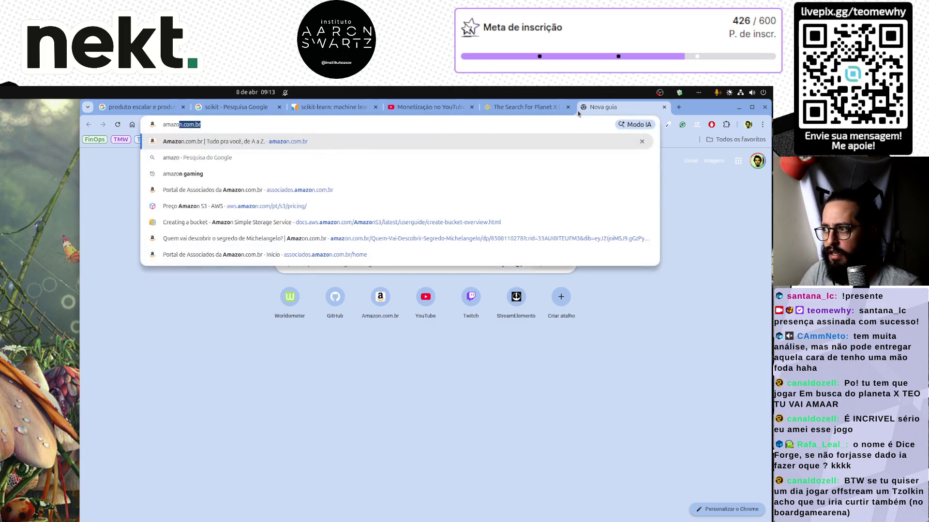
key(Return)
click(472, 107)
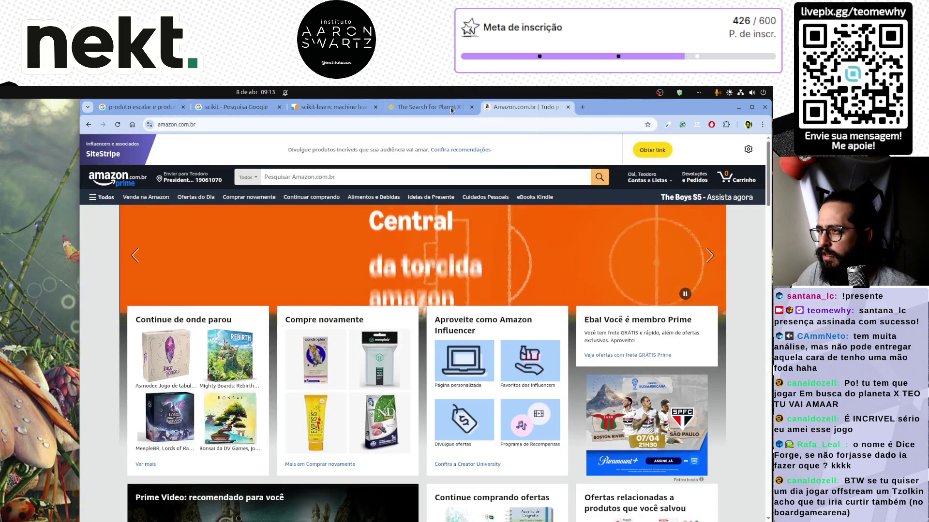
Open Dice Forge in a background tab, browse its product photos, then return to the Amazon home tab
middle_click(182, 349)
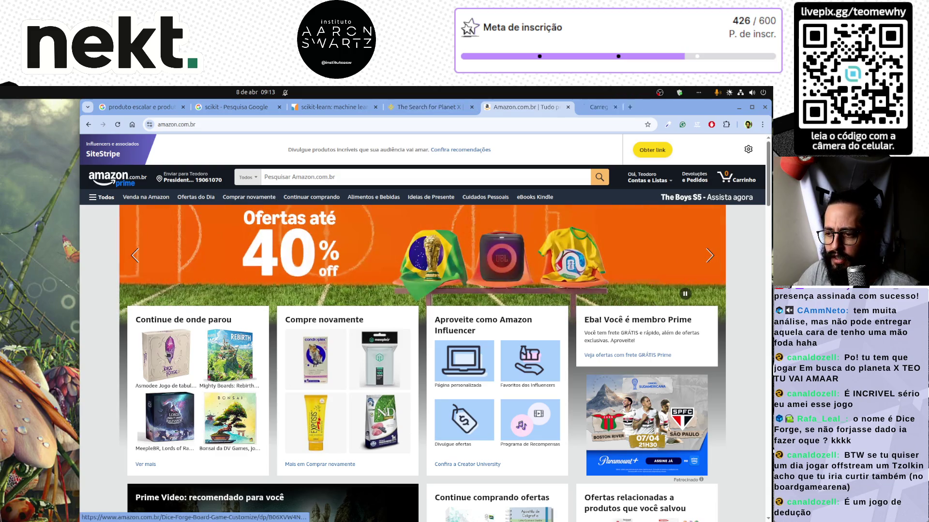
click(615, 110)
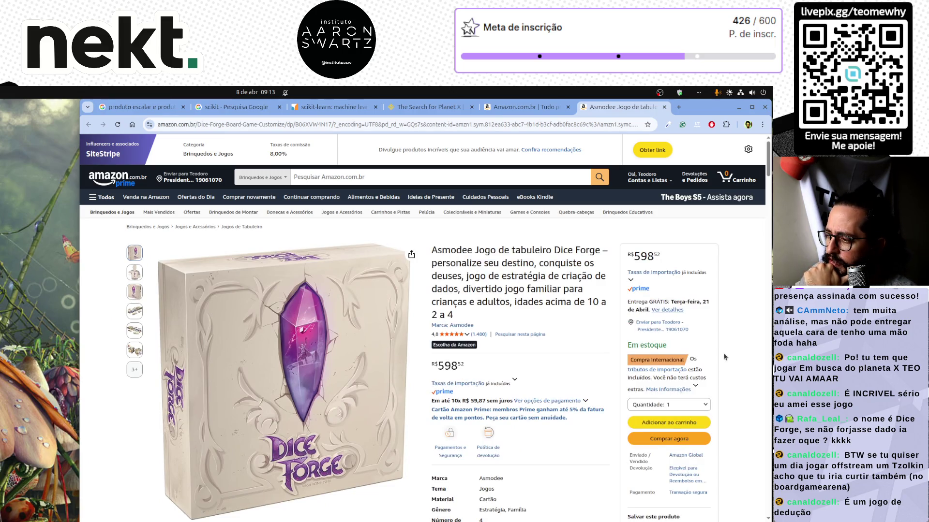
scroll(716, 360, down, 3)
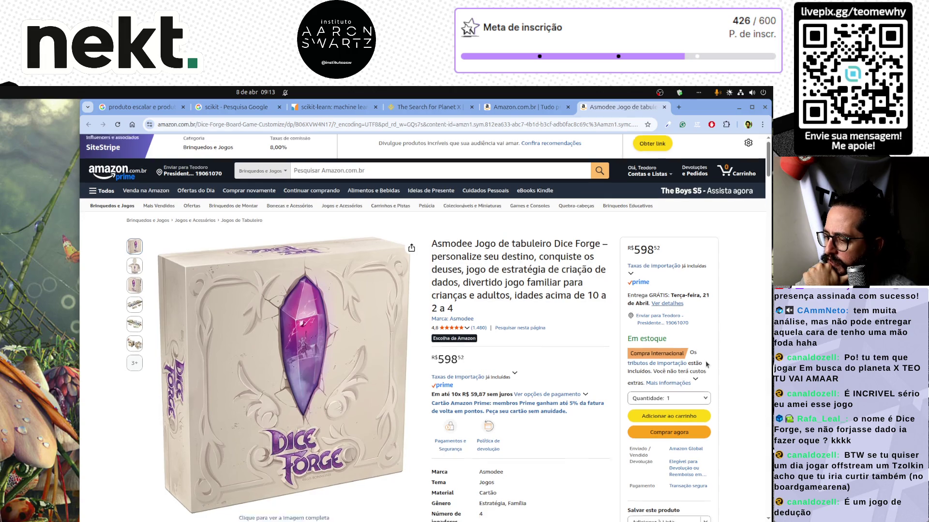
mouse_move(137, 245)
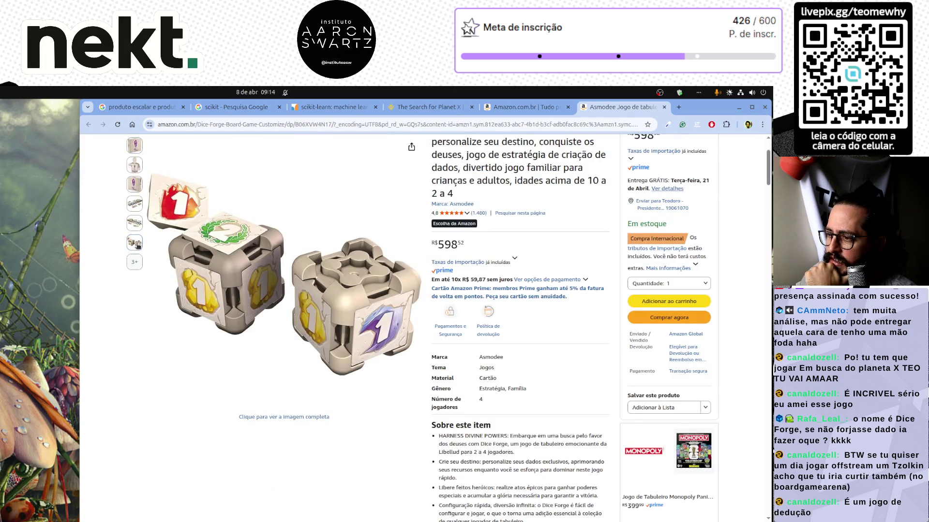
scroll(188, 308, up, 2)
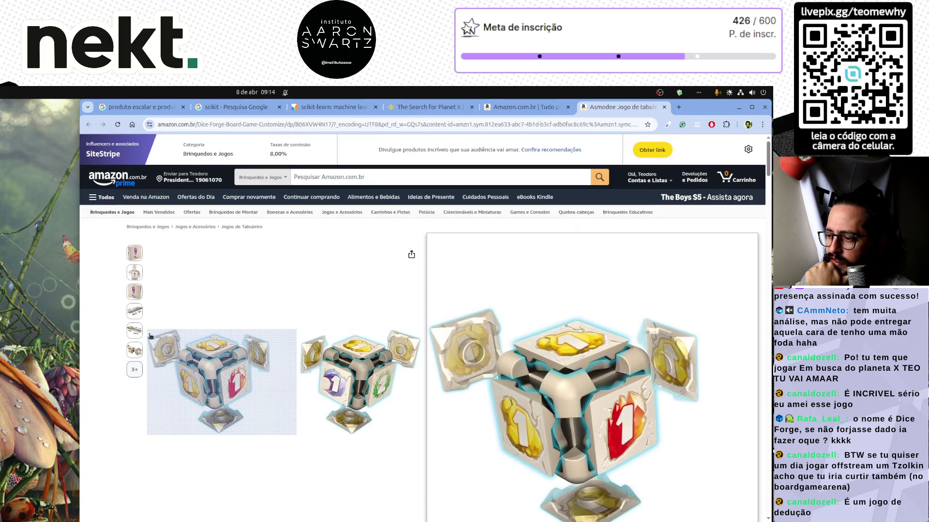
mouse_move(131, 314)
mouse_move(276, 382)
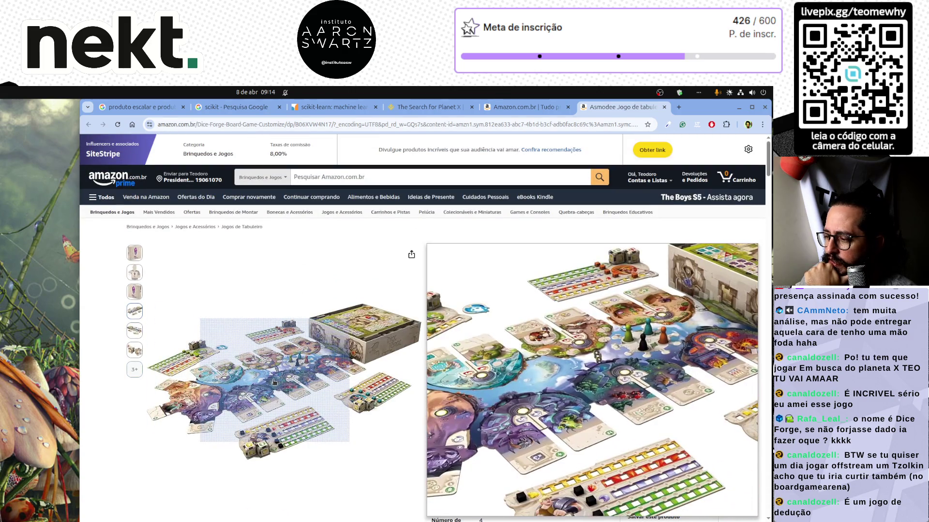
mouse_move(134, 350)
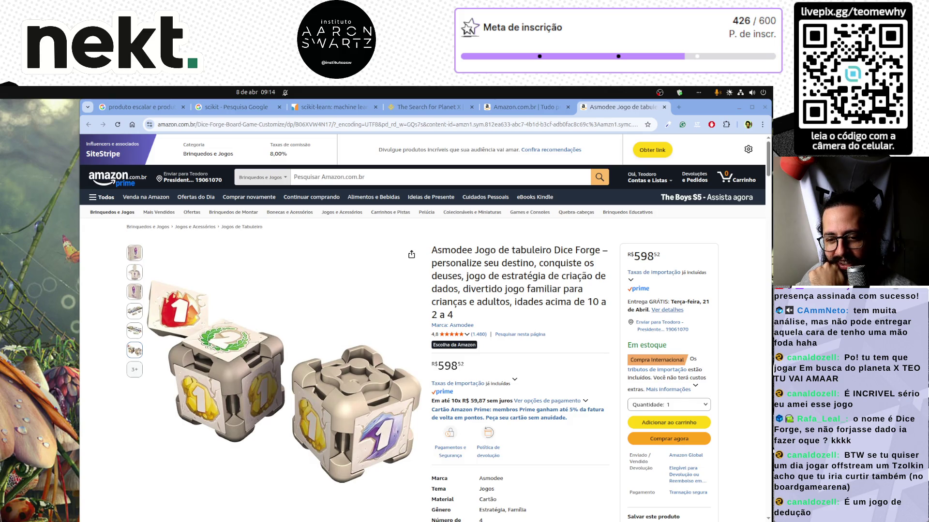
mouse_move(133, 290)
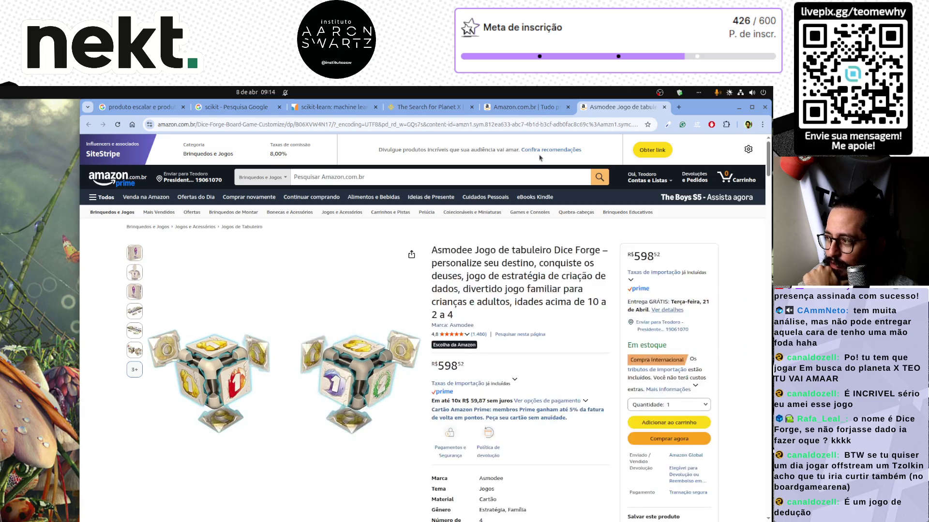
click(522, 107)
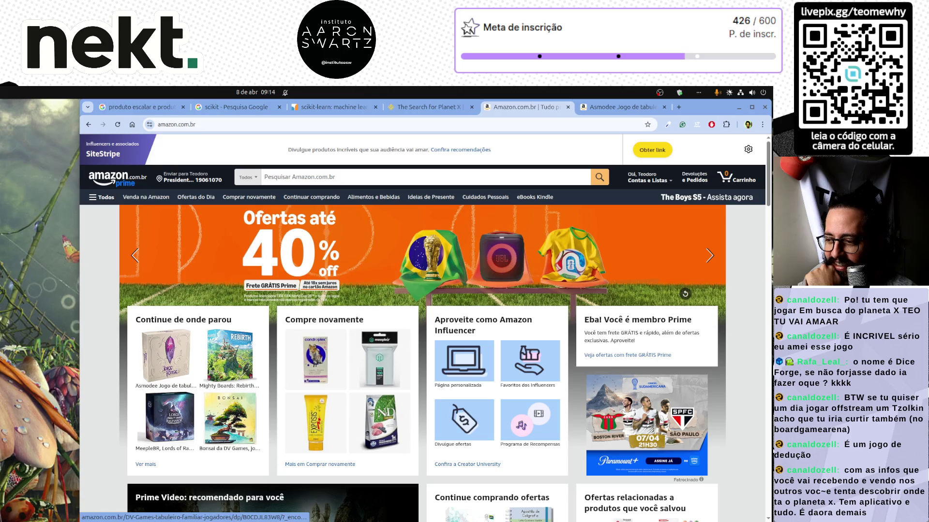
Open Bonsai in a background tab, look over its product page, then return to the home tab
scroll(230, 420, down, 3)
middle_click(222, 305)
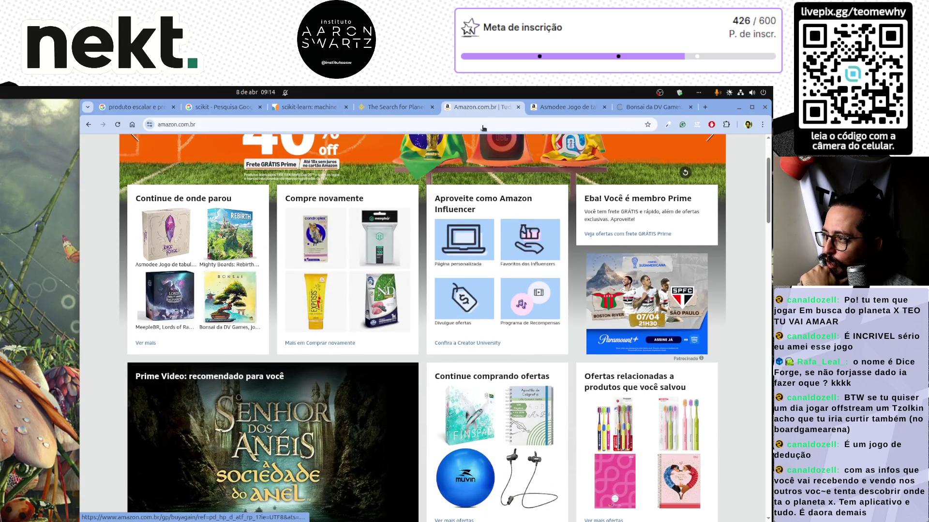
click(648, 108)
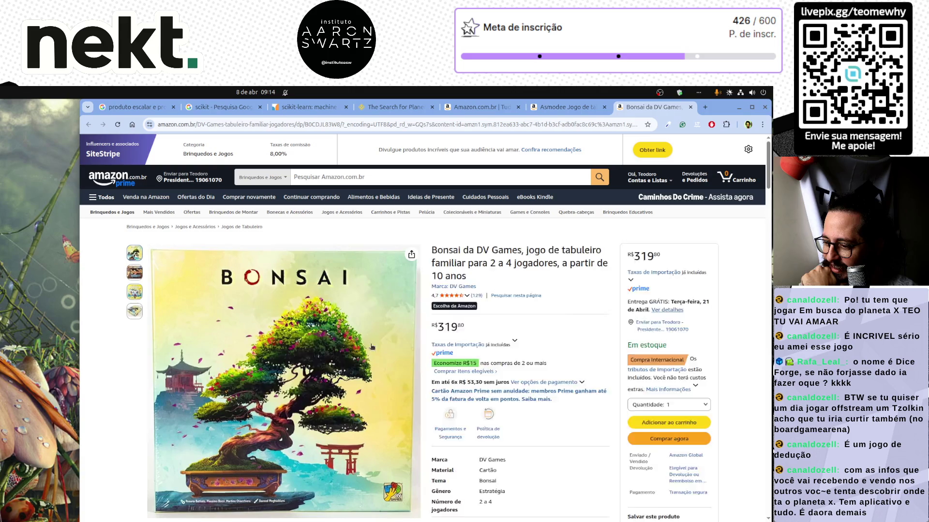
mouse_move(136, 292)
mouse_move(135, 272)
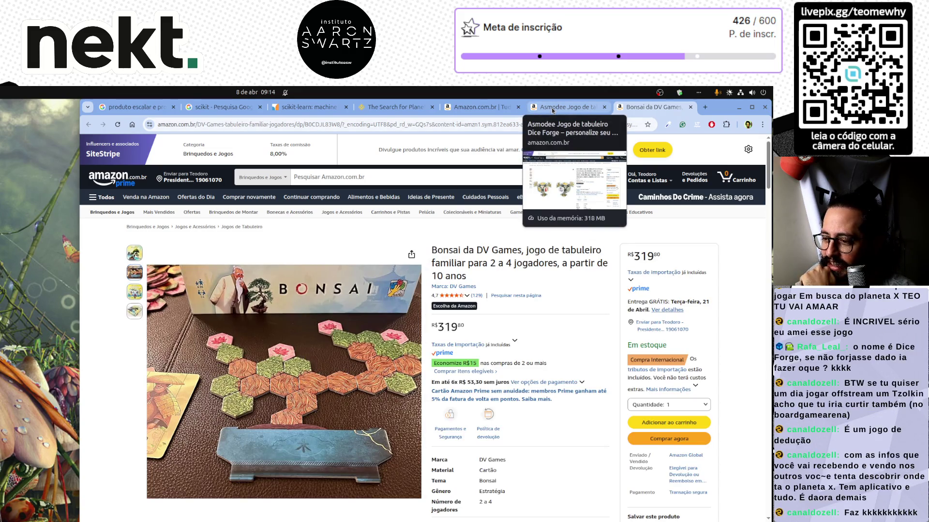
click(553, 109)
key(ctrl+shift+Tab)
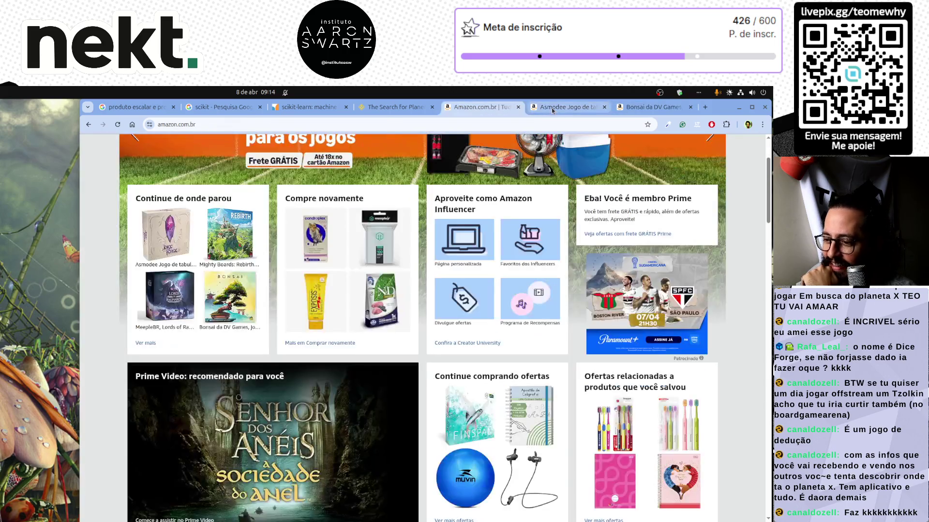
Open Mighty Boards in a background tab and page through the international product recommendations
middle_click(230, 236)
scroll(231, 237, down, 10)
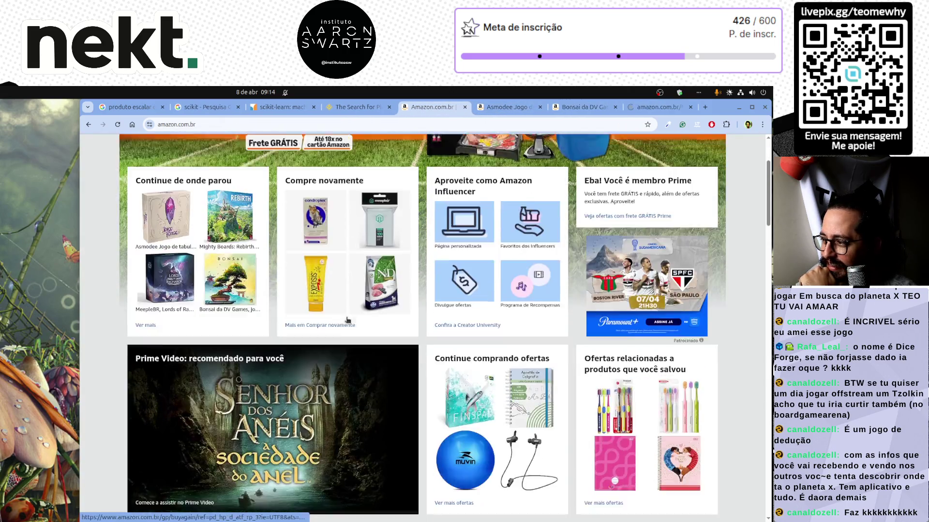
scroll(347, 319, down, 9)
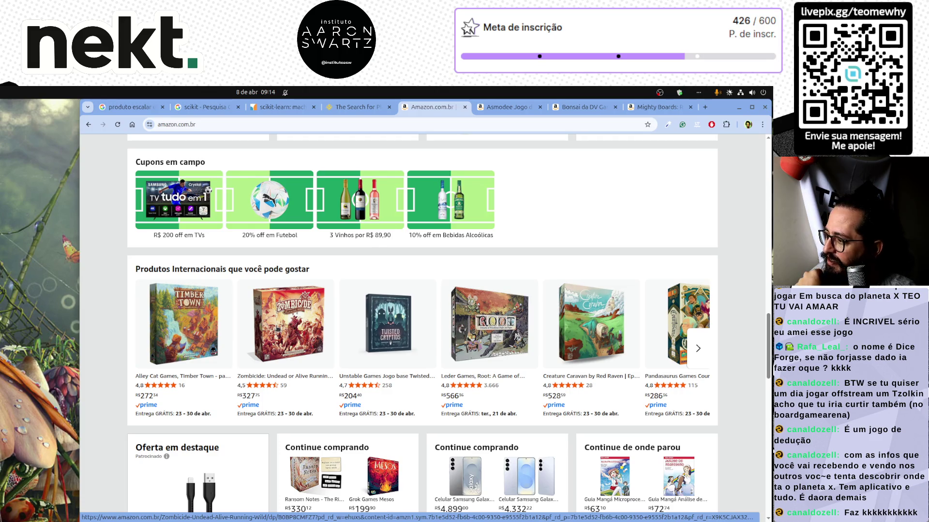
click(698, 352)
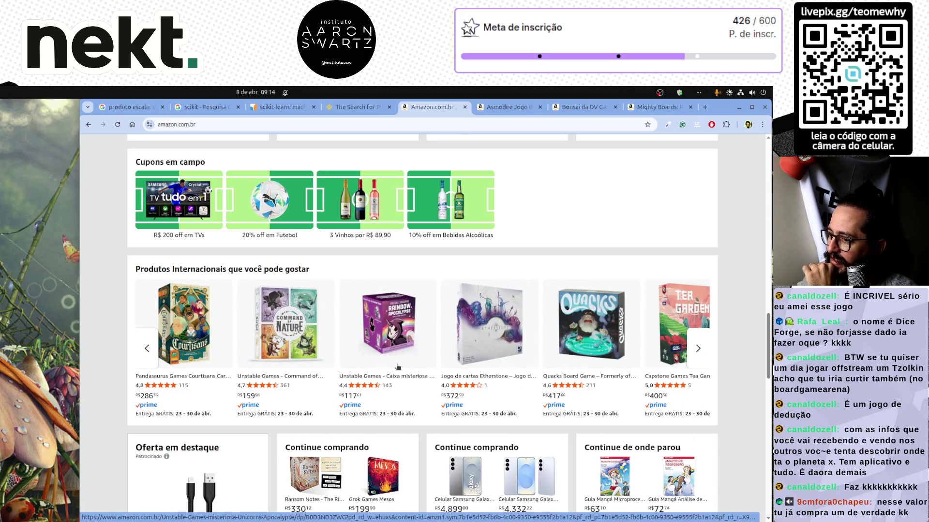
scroll(398, 366, down, 4)
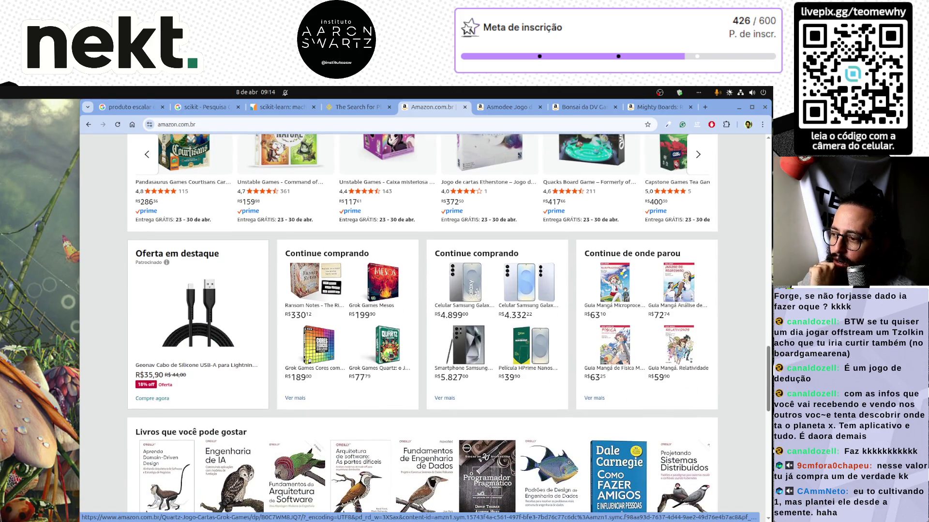
scroll(348, 312, up, 15)
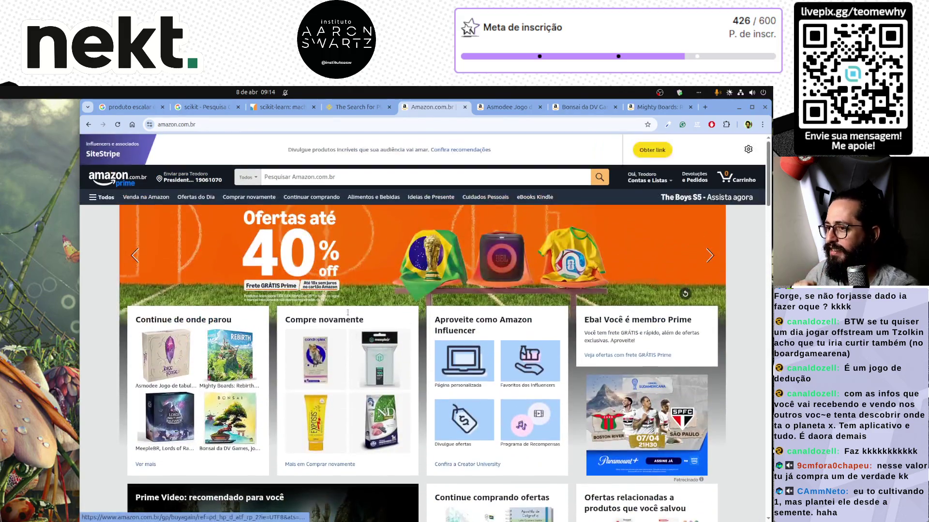
Search Amazon for quartz and scroll through the game results
click(325, 176)
text(qartz)
key(Return)
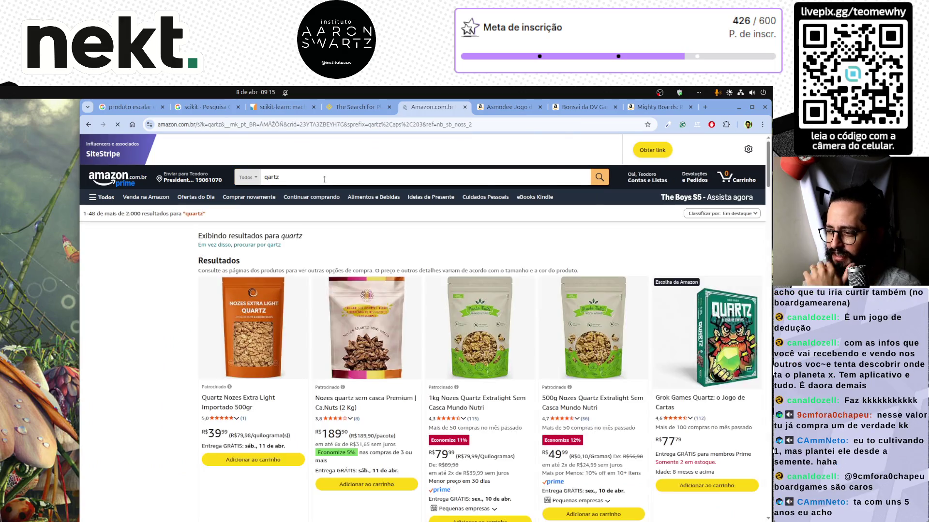
click(266, 178)
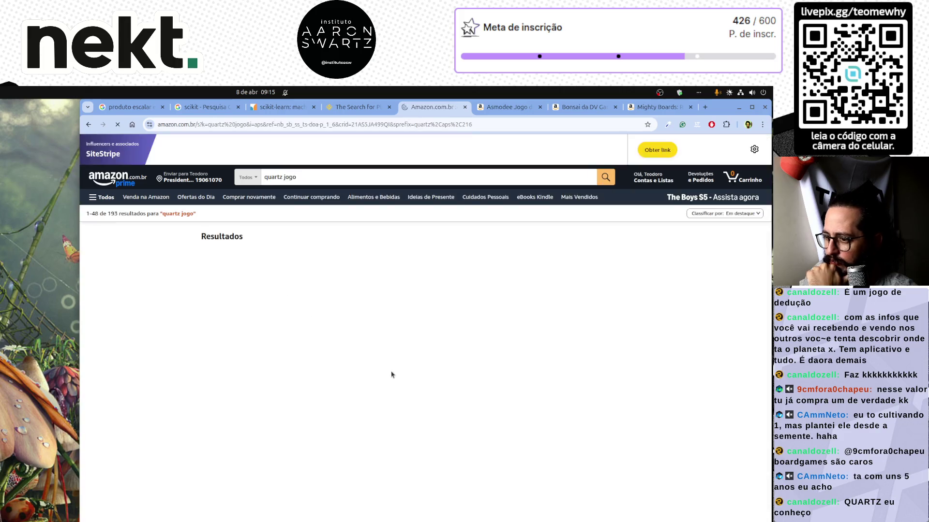
scroll(396, 377, down, 5)
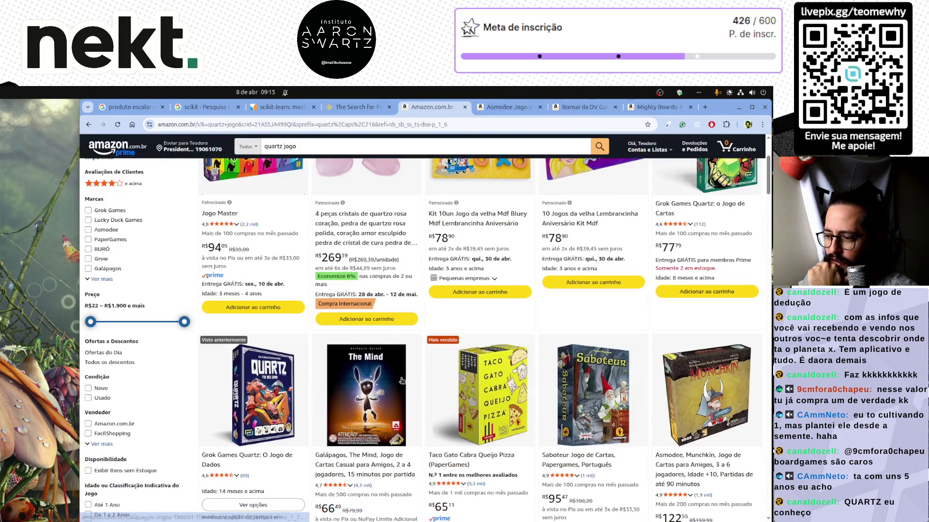
scroll(338, 382, down, 3)
scroll(266, 370, down, 6)
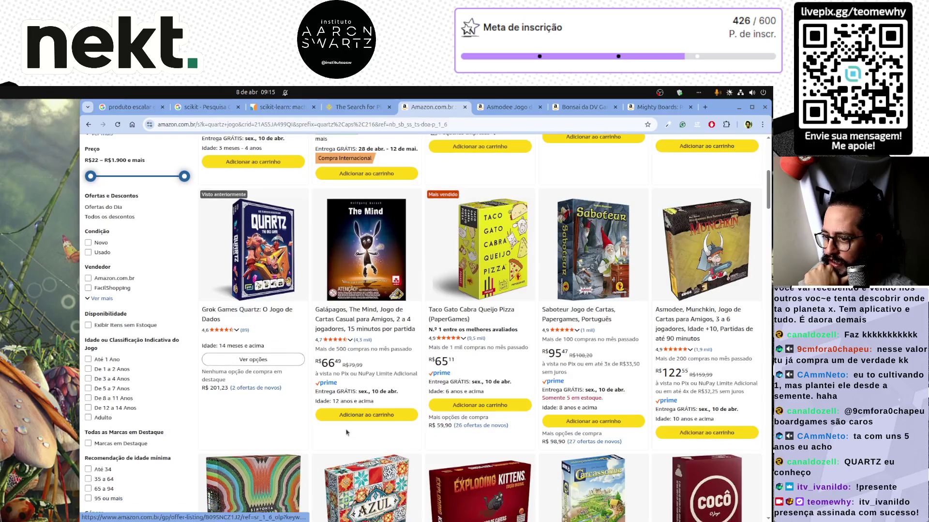
scroll(271, 330, down, 5)
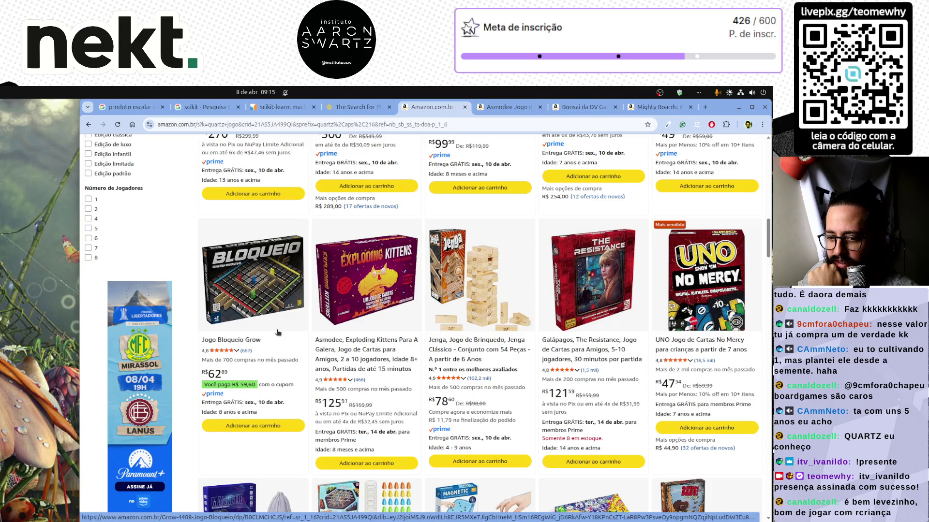
scroll(278, 334, down, 4)
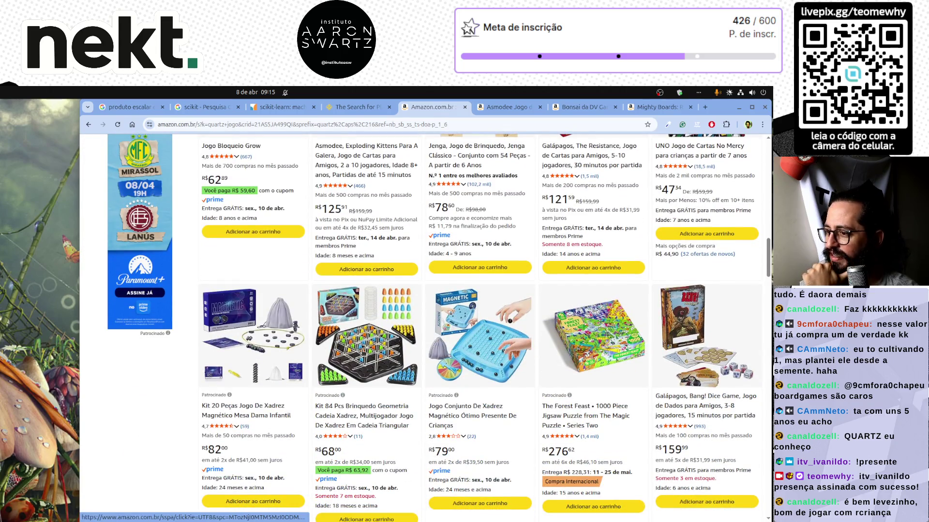
scroll(360, 351, up, 6)
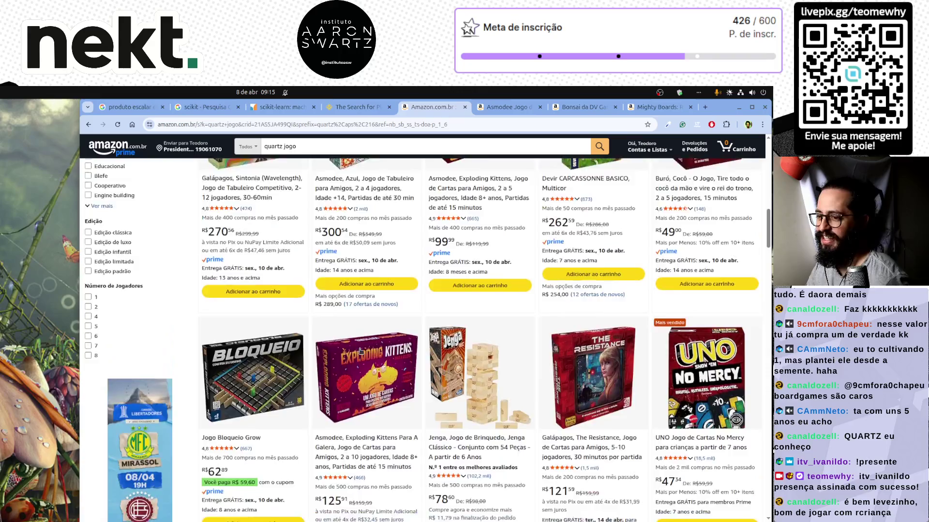
scroll(360, 351, up, 10)
scroll(360, 351, down, 5)
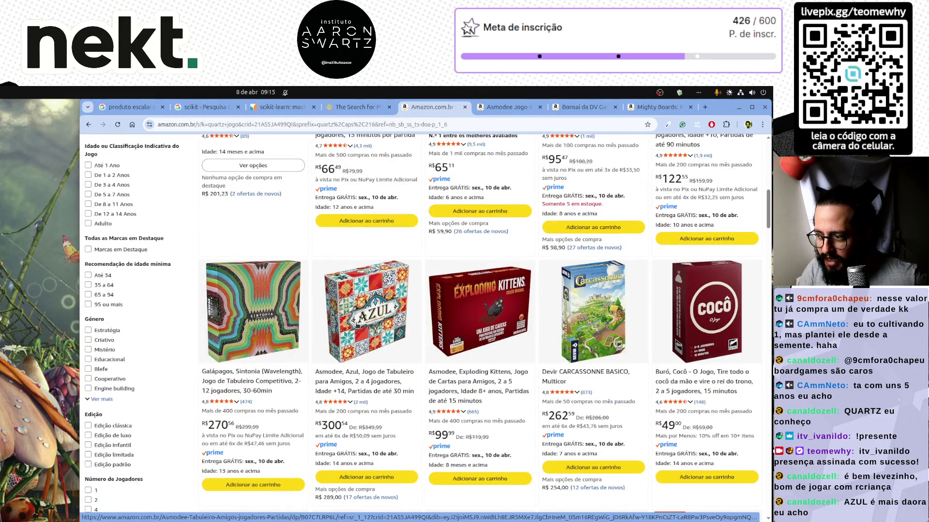
Open the Azul board game in a new tab and view its box back image full size
middle_click(360, 352)
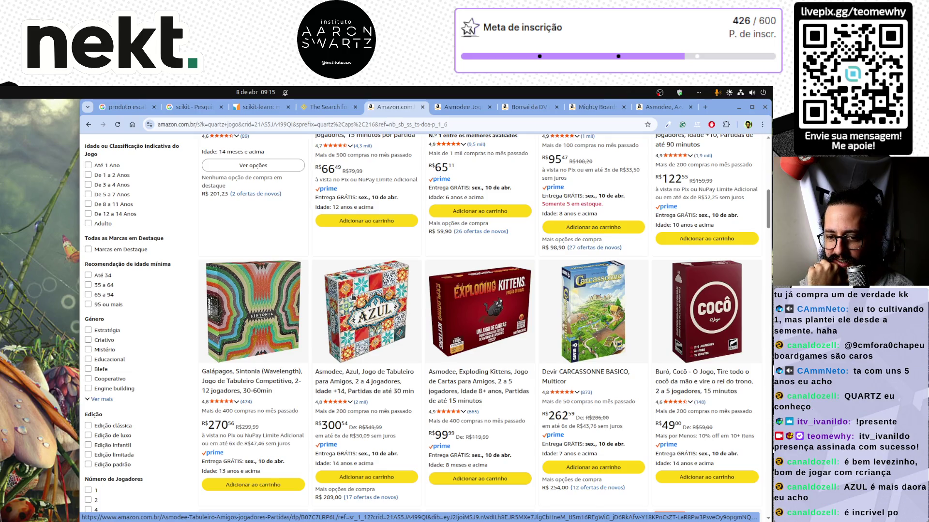
click(655, 109)
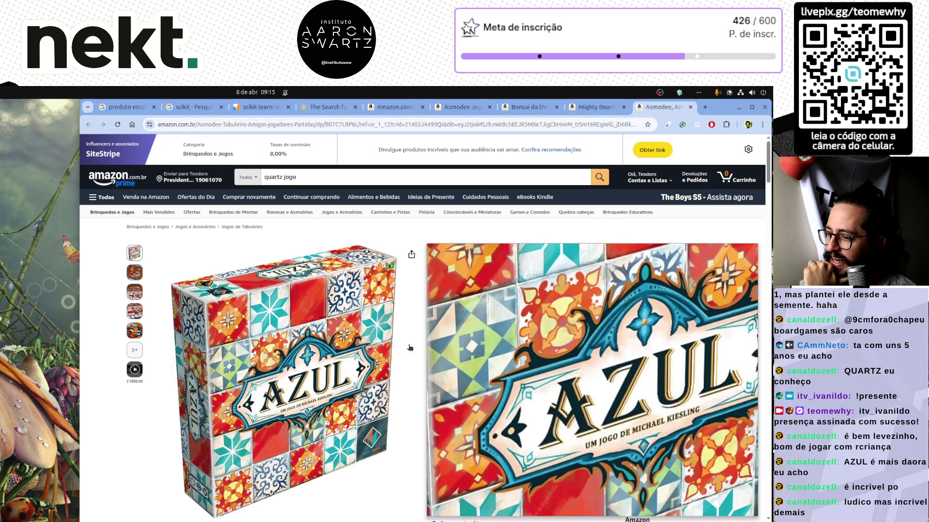
mouse_move(136, 331)
mouse_move(138, 310)
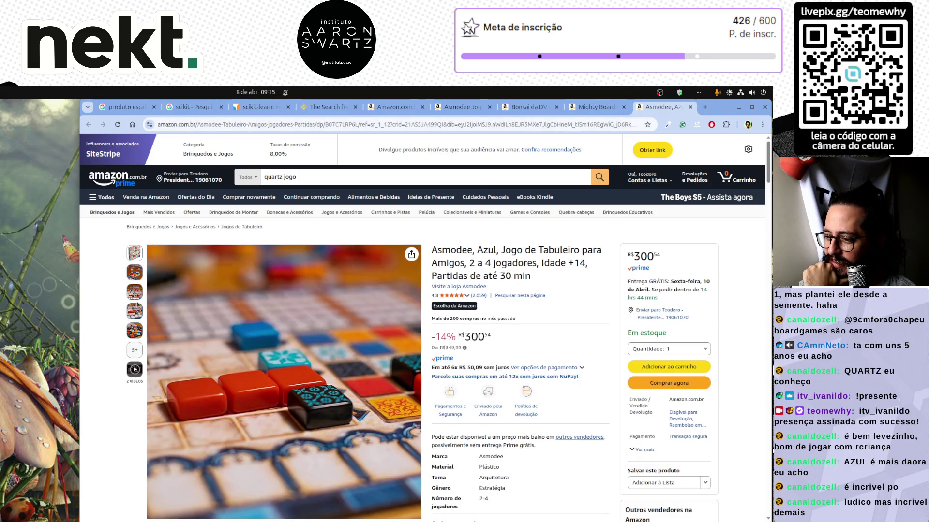
mouse_move(138, 287)
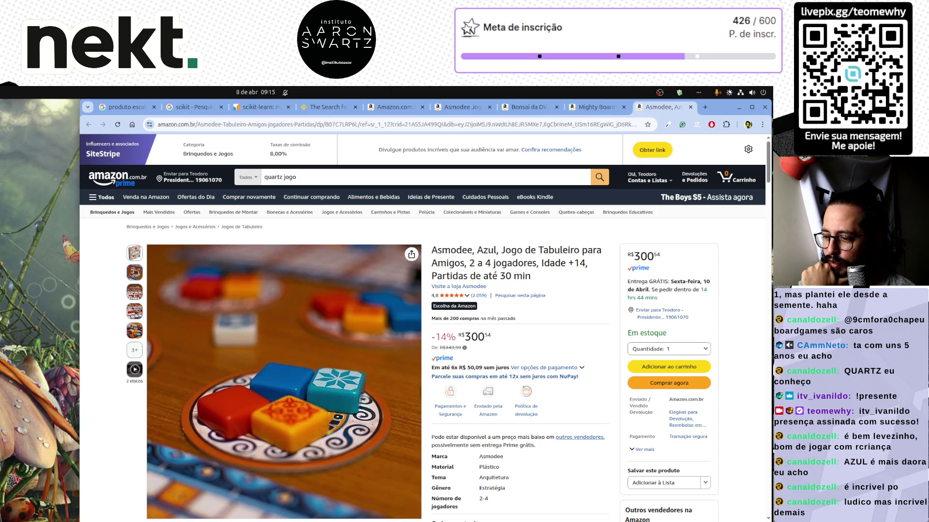
mouse_move(132, 353)
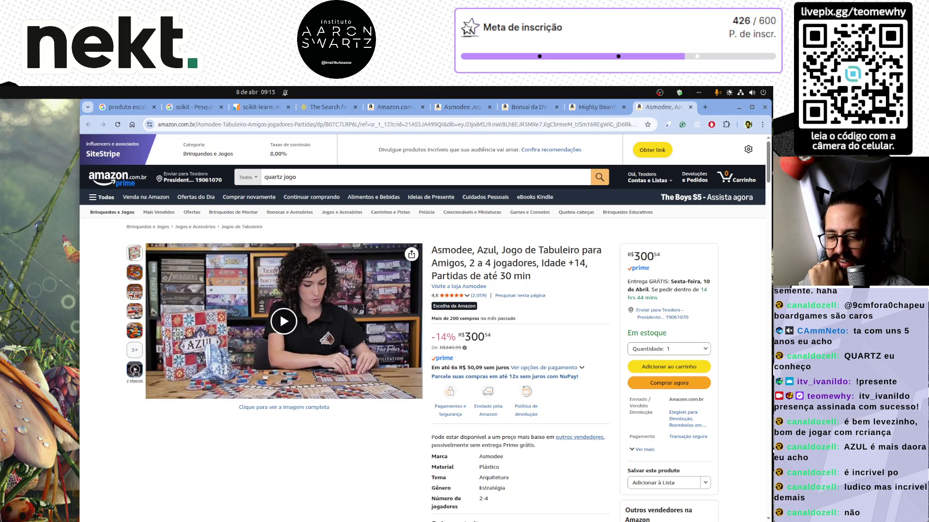
click(135, 350)
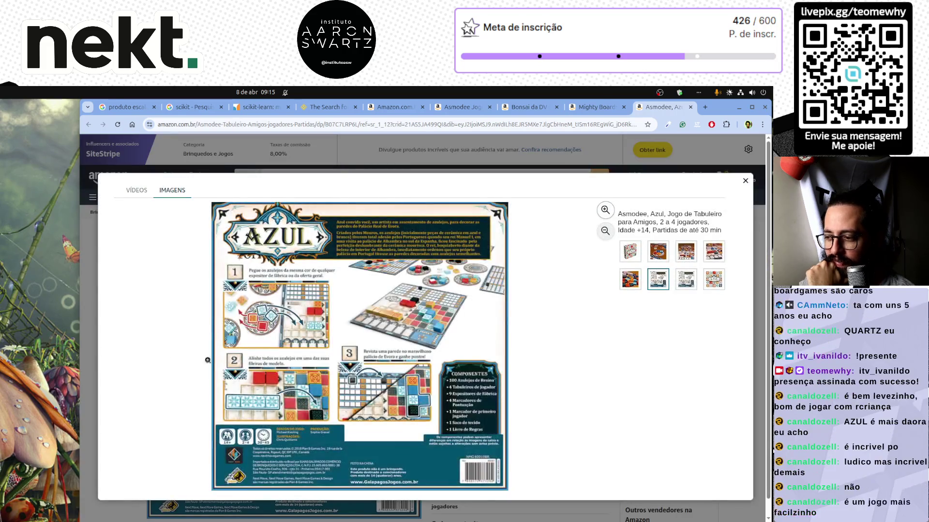
click(745, 180)
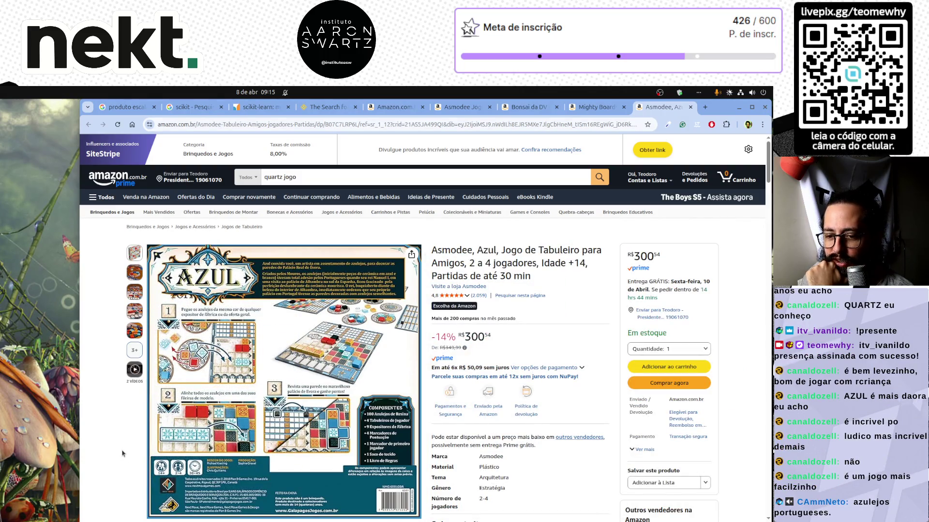
Replace the search box text with 'brass' as the next search term
scroll(122, 454, down, 5)
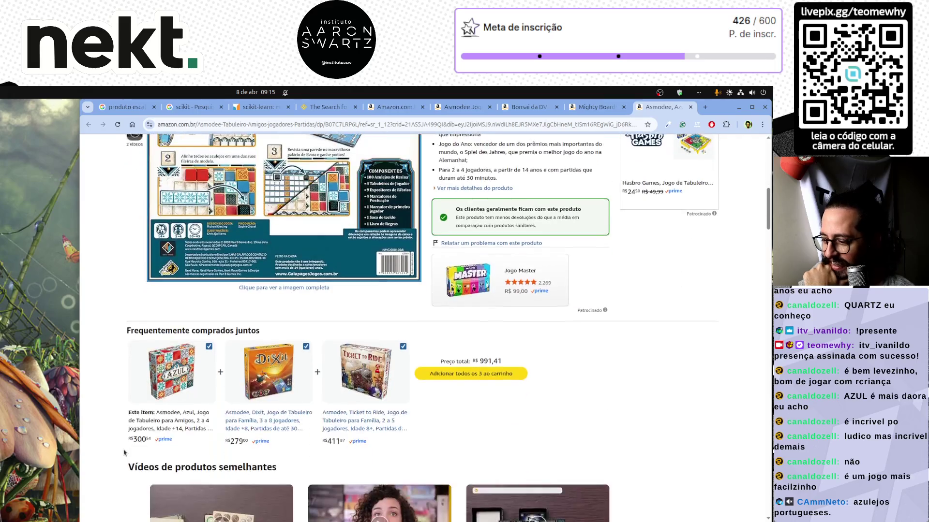
scroll(188, 437, up, 10)
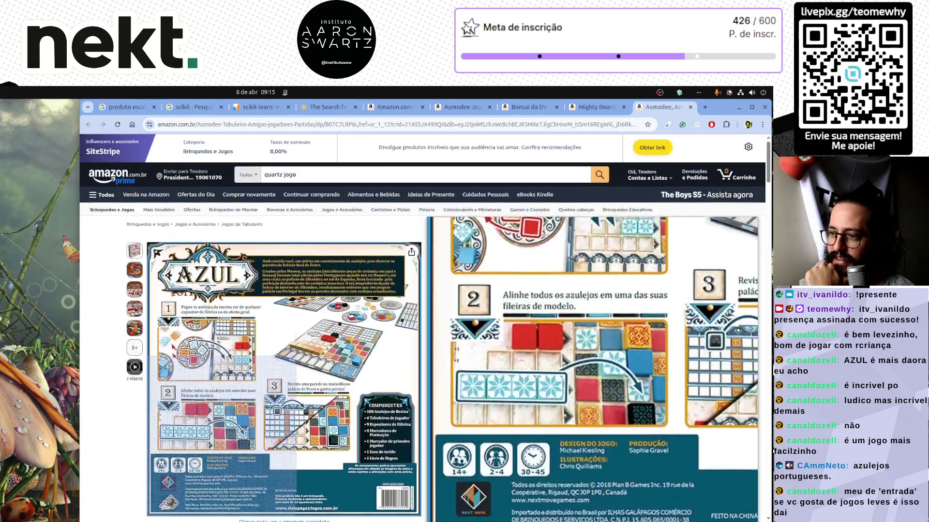
click(297, 178)
text(br)
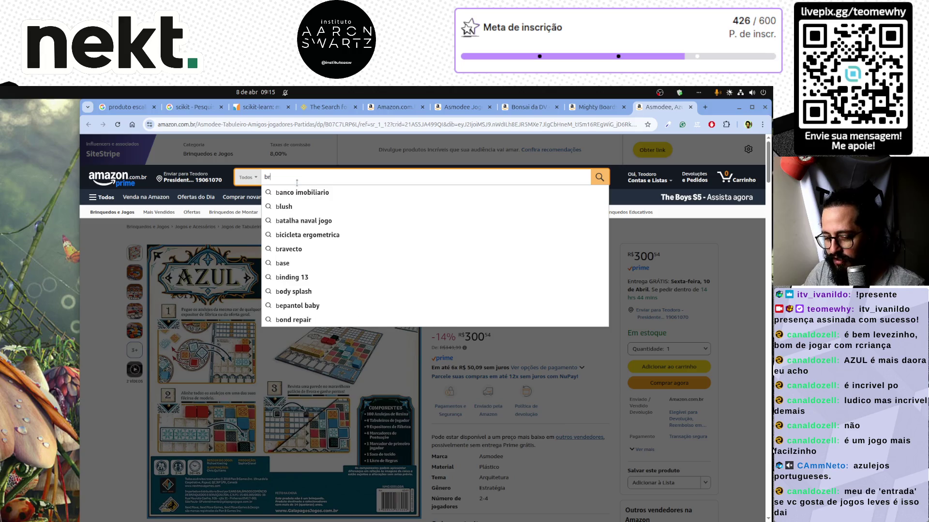
text(ass)
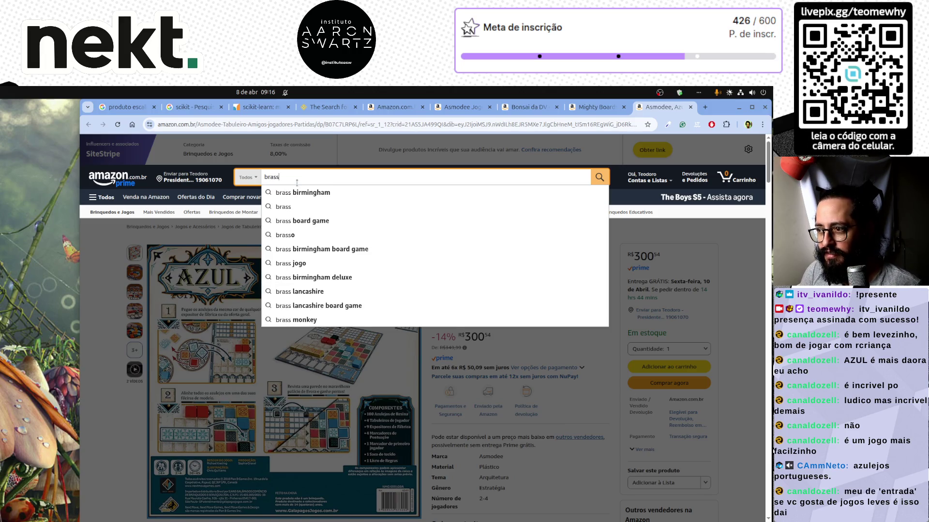
key(Escape)
Add Azul to a gift list, dismiss the confirmation, and return to the pending brass search
scroll(424, 328, down, 4)
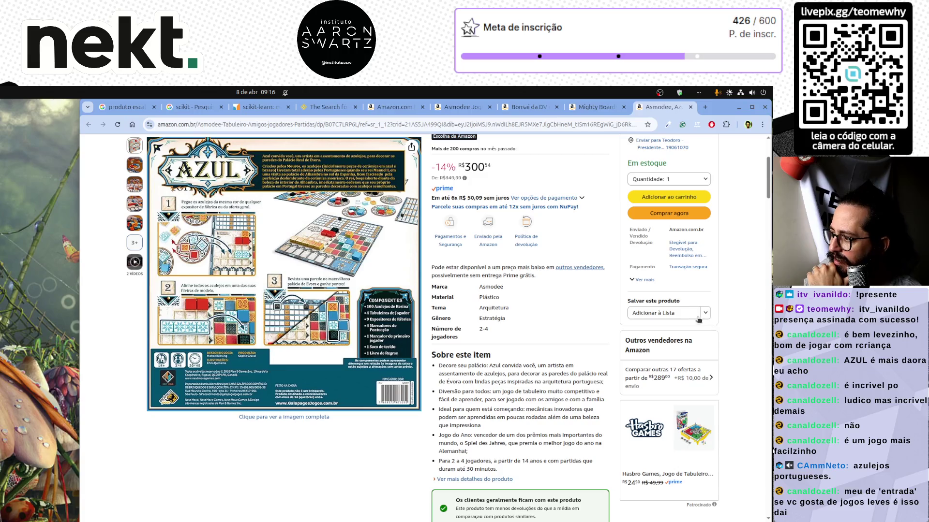
click(668, 312)
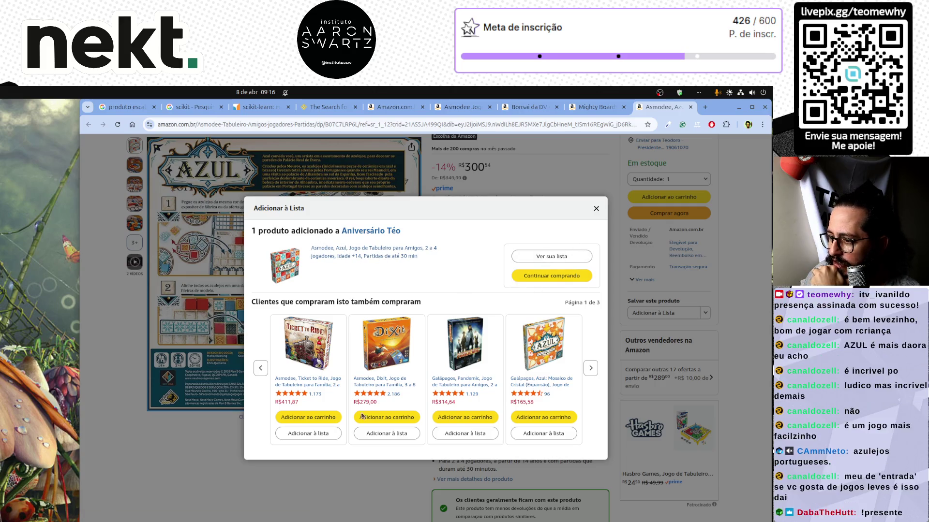
click(596, 208)
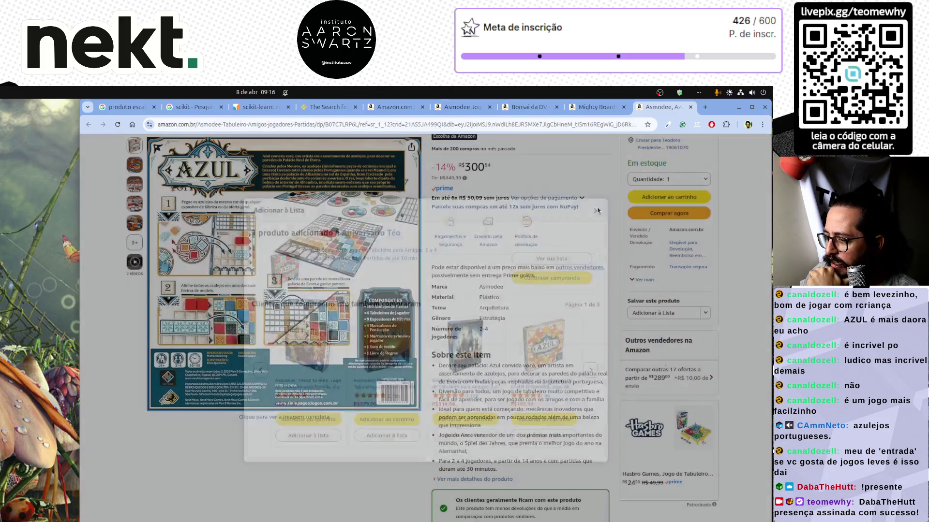
scroll(331, 322, up, 2)
click(324, 176)
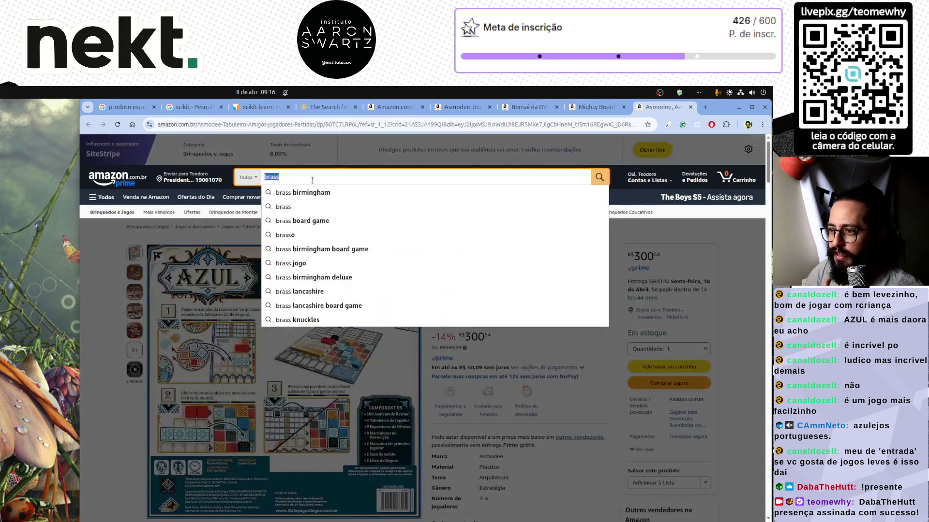
Search for 'brass birmingham' using the suggestion list and scroll into the results
key(Return)
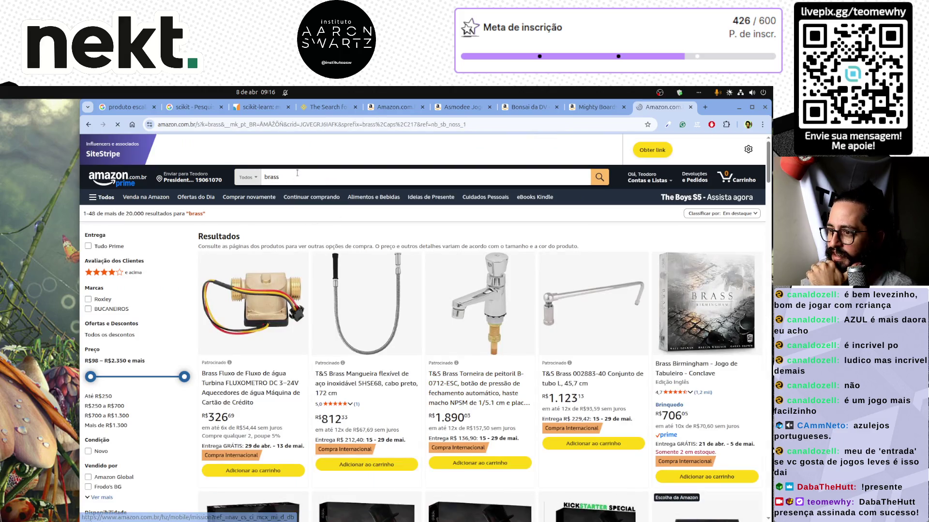
click(319, 177)
click(321, 207)
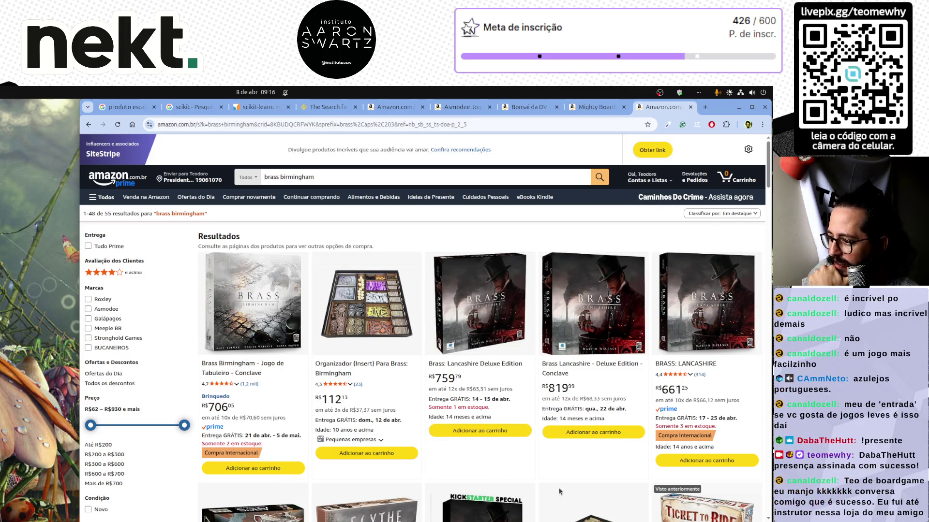
scroll(579, 469, down, 3)
scroll(580, 470, down, 2)
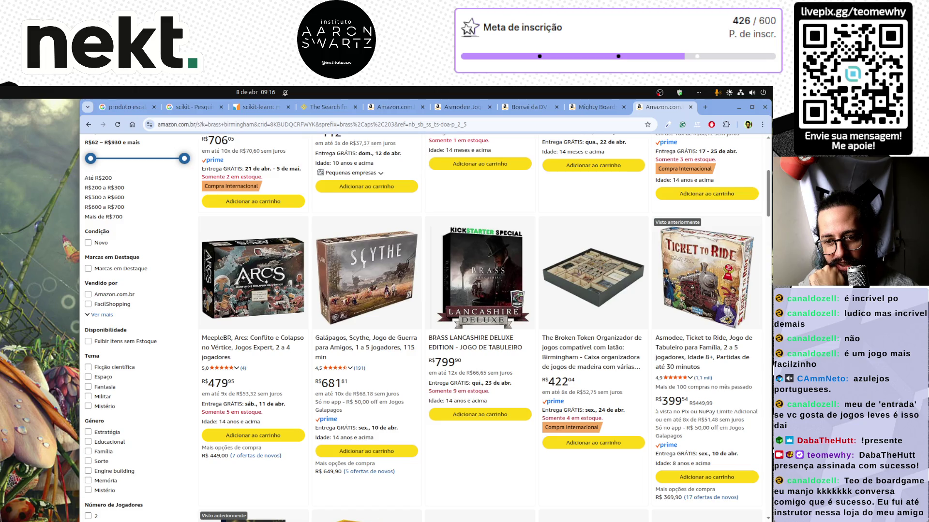
Scroll through the 55 brass birmingham results, back to the top, and click into the search query
scroll(365, 412, up, 5)
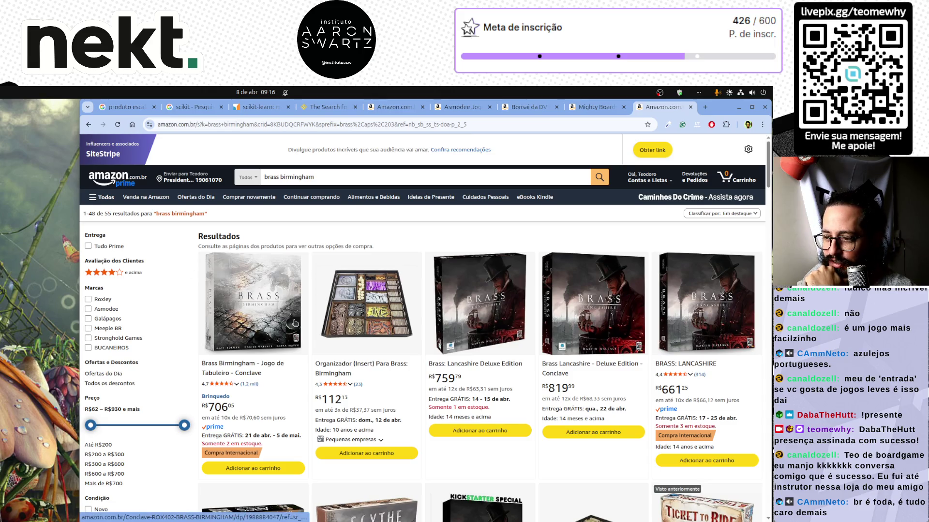
scroll(347, 331, down, 12)
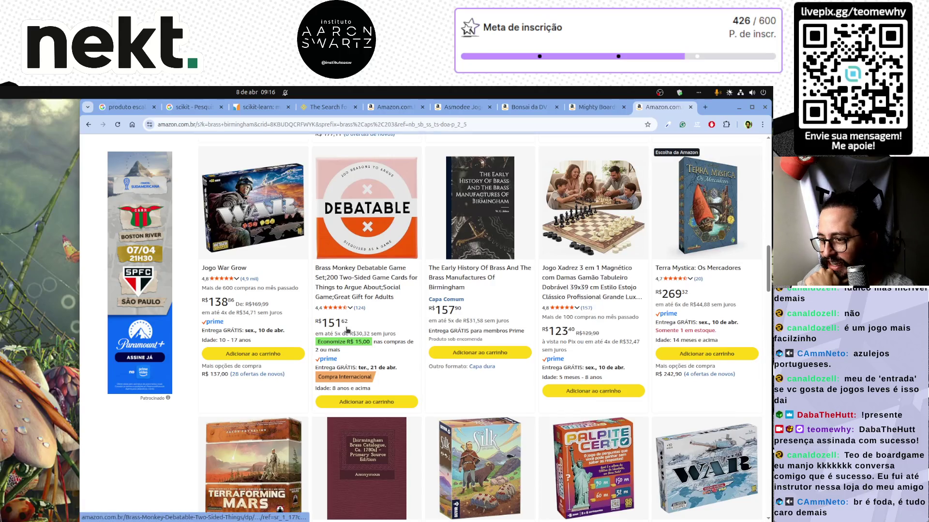
scroll(357, 335, down, 3)
scroll(362, 344, down, 4)
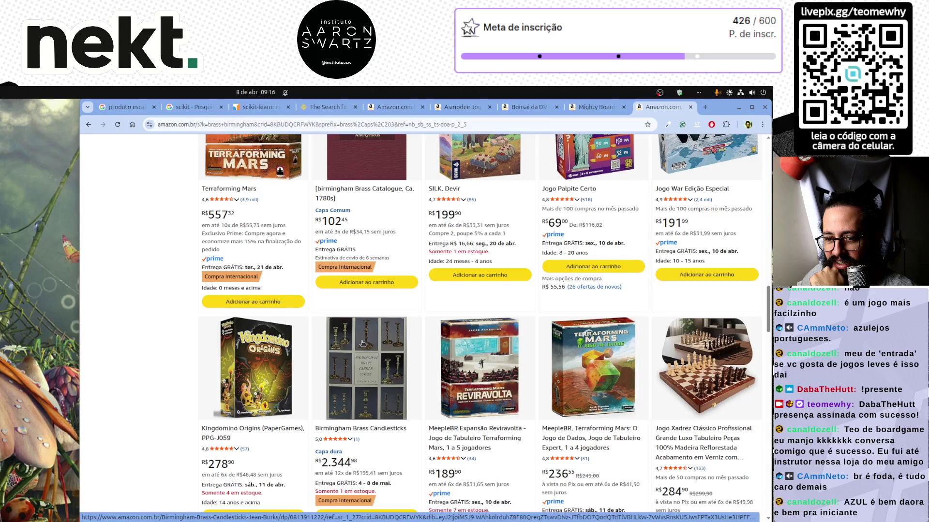
scroll(475, 342, down, 4)
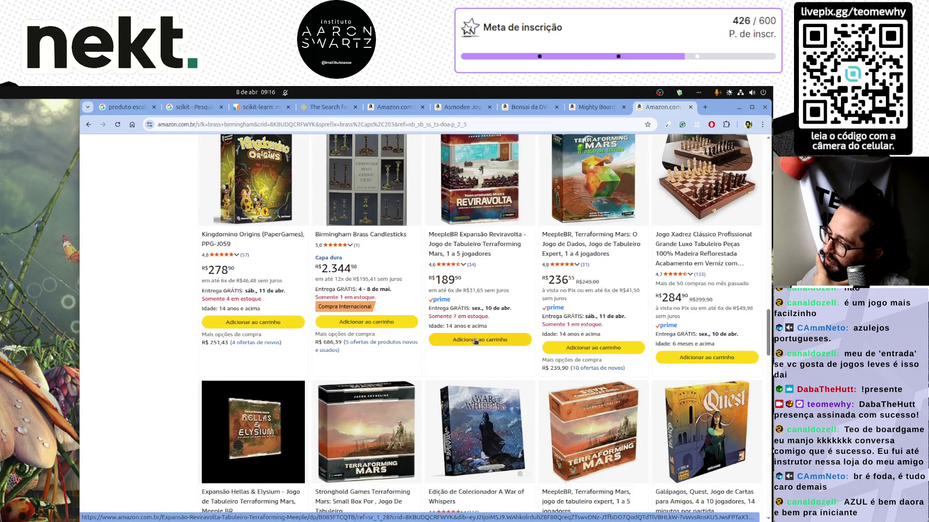
scroll(475, 342, down, 4)
scroll(475, 342, down, 4)
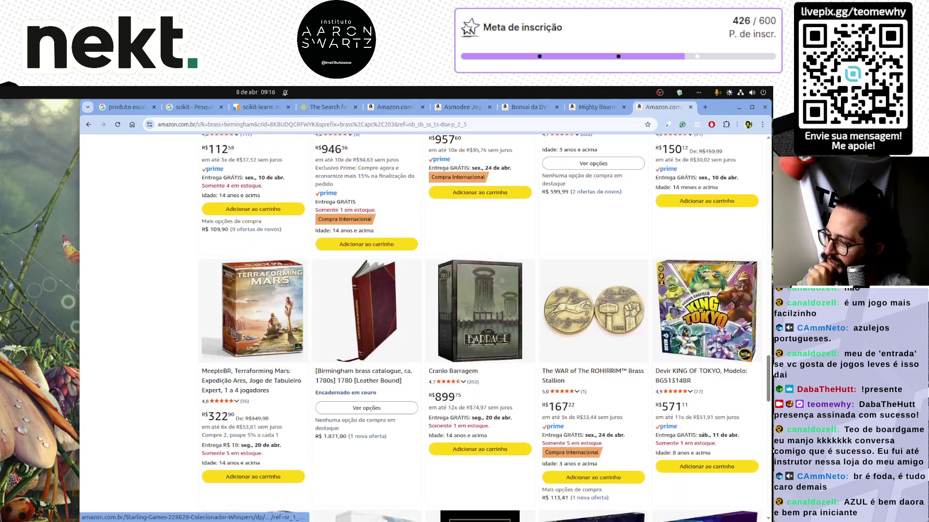
scroll(475, 342, down, 5)
scroll(475, 342, up, 15)
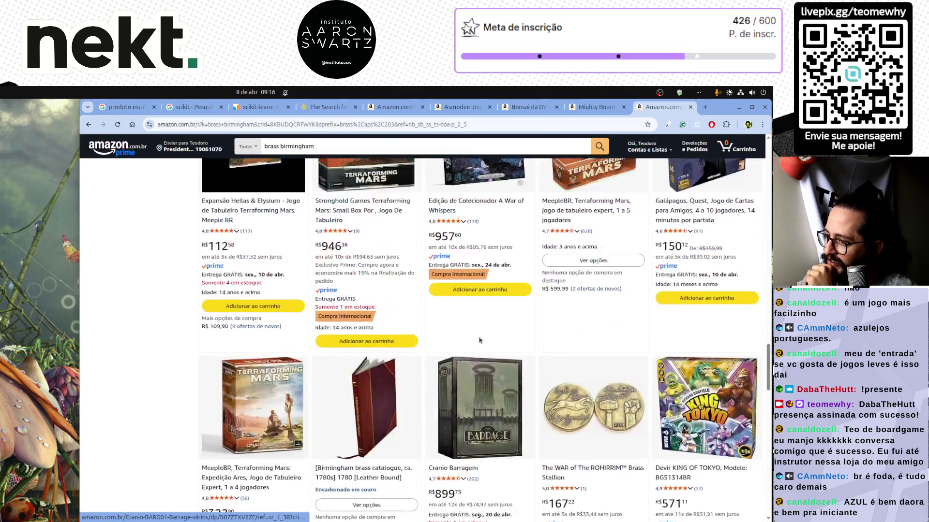
scroll(482, 338, up, 15)
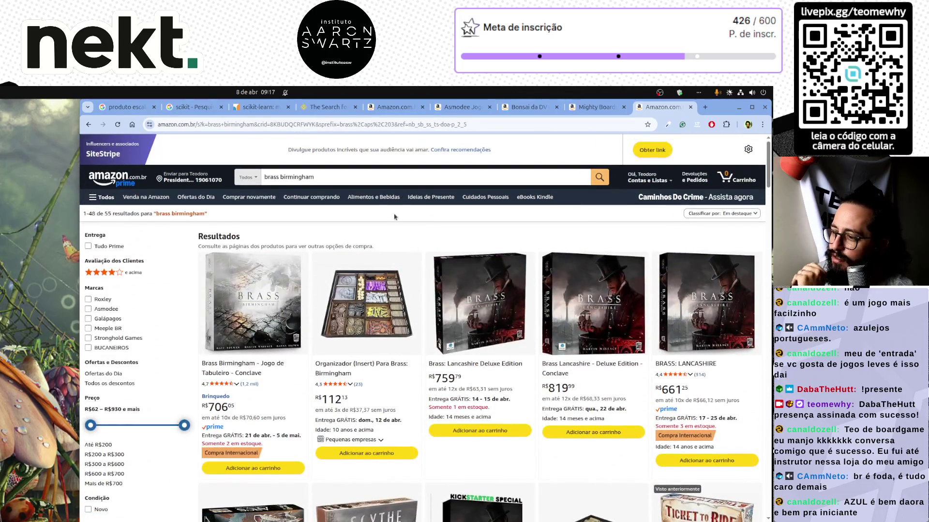
click(332, 176)
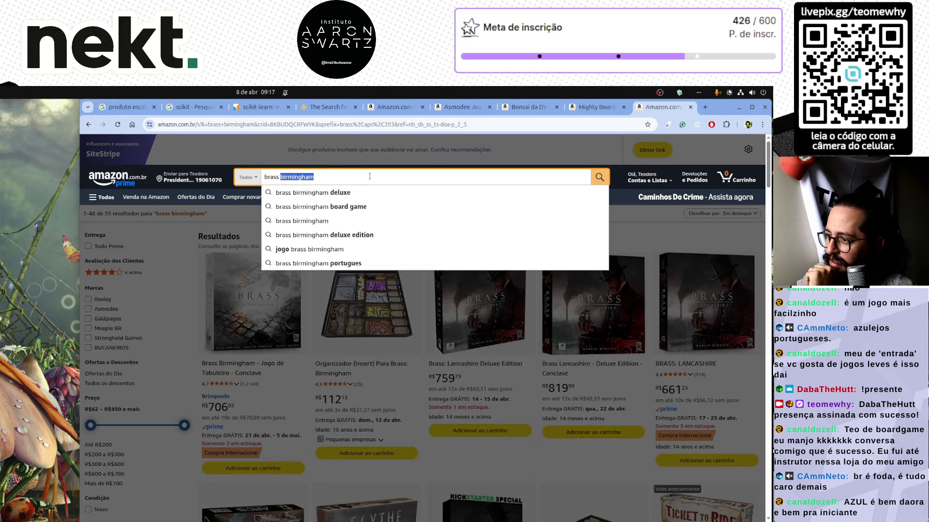
click(289, 177)
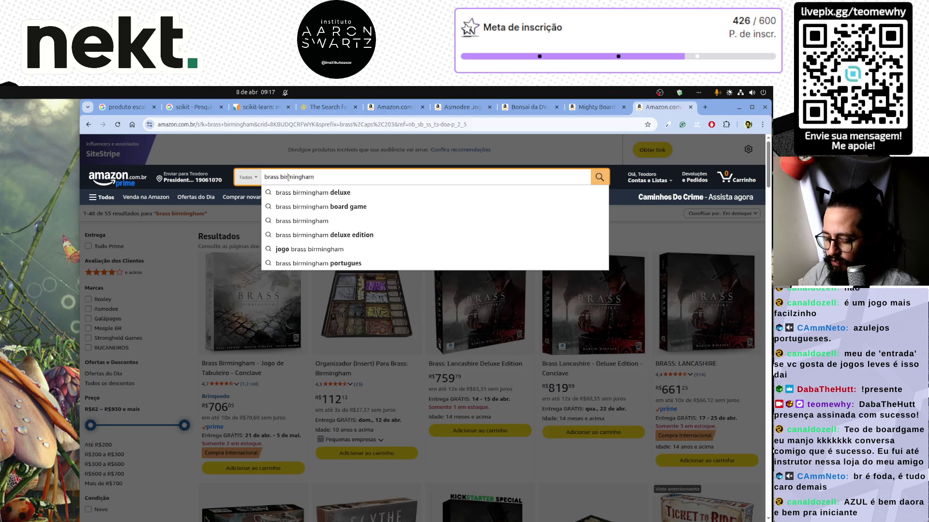
Search for 'dice forge' and open the Asmodee Dice Forge product page
text(dice forge)
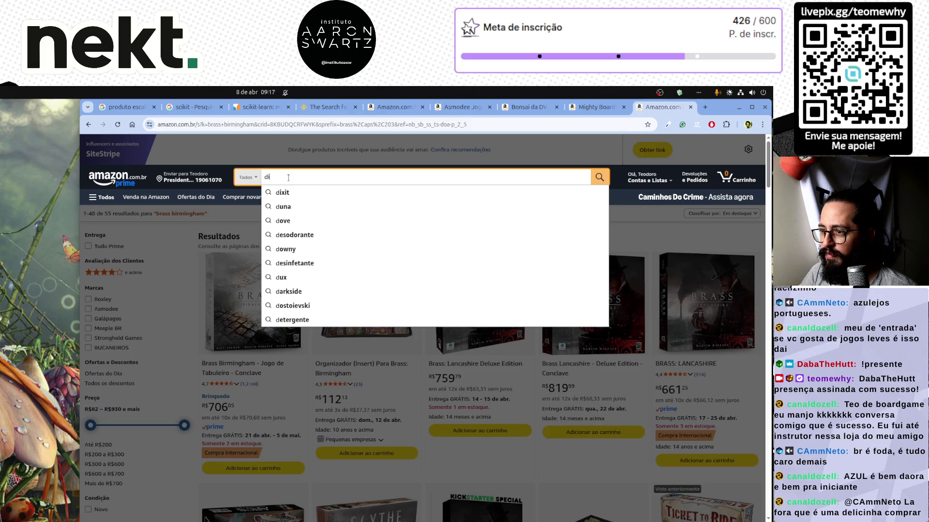
key(Return)
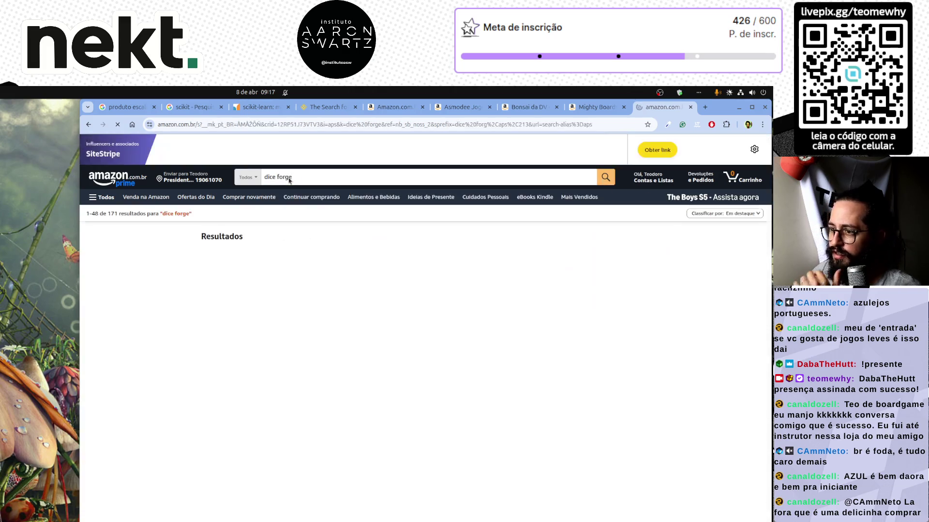
click(300, 174)
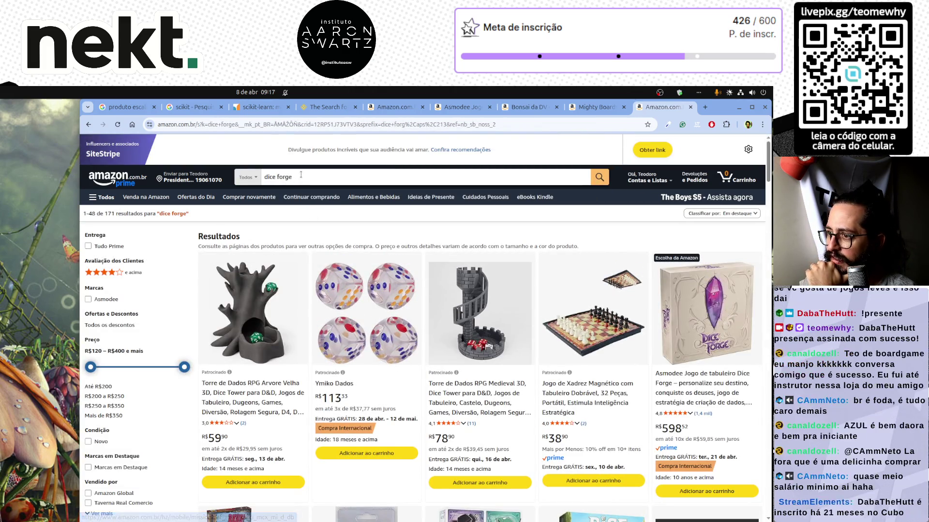
scroll(484, 242, down, 3)
scroll(629, 291, up, 3)
click(700, 300)
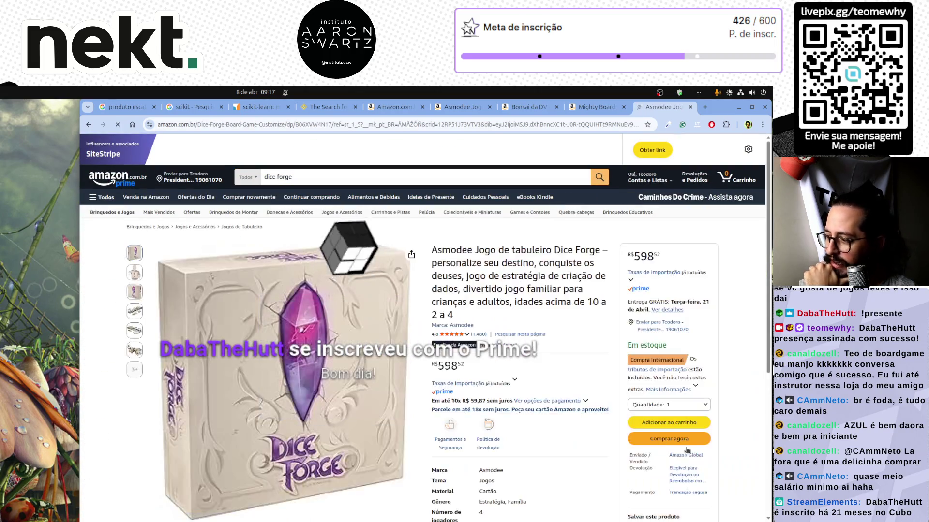
Add Dice Forge (R$598,52) to the gift list, dismiss the confirmation, and return home
scroll(684, 425, down, 3)
click(662, 408)
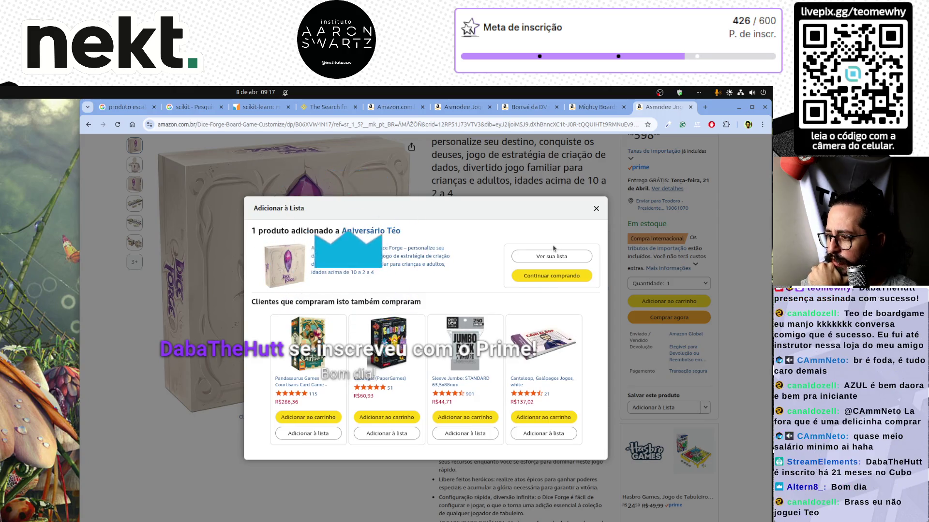
click(596, 209)
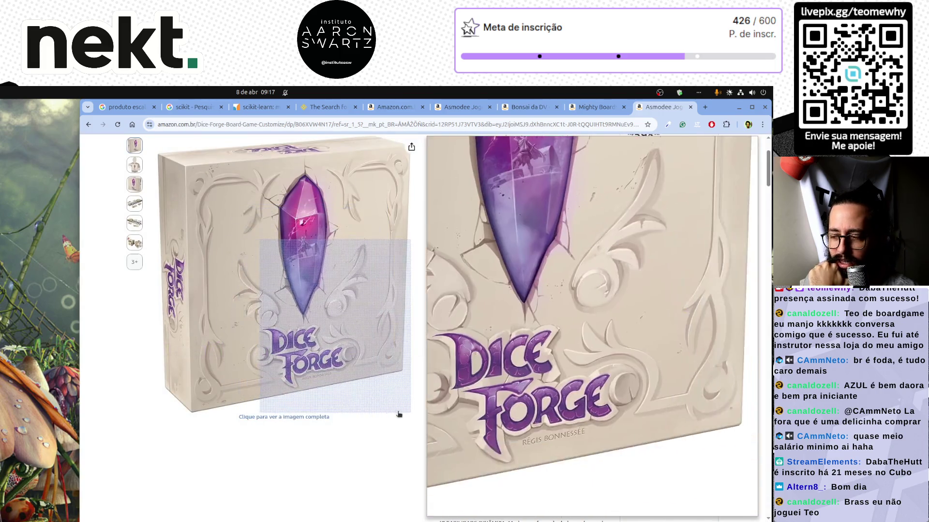
scroll(397, 415, down, 10)
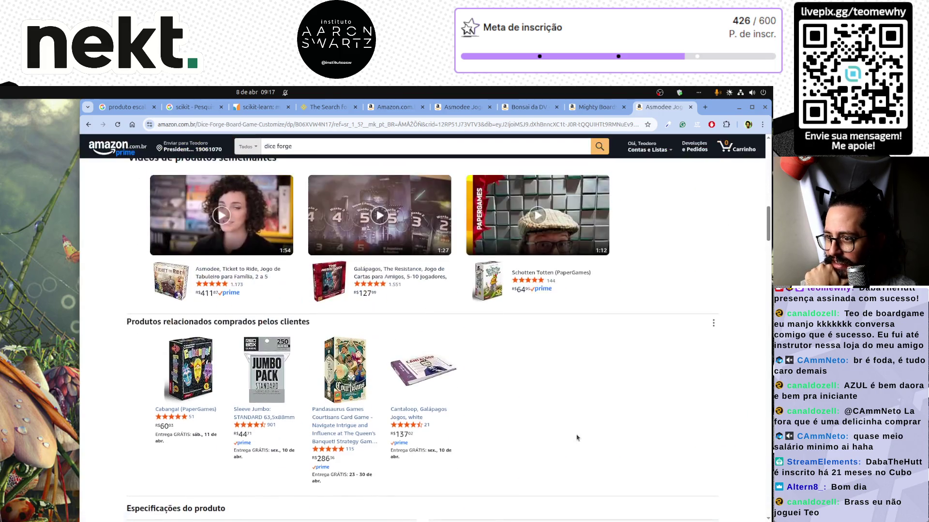
scroll(483, 338, up, 15)
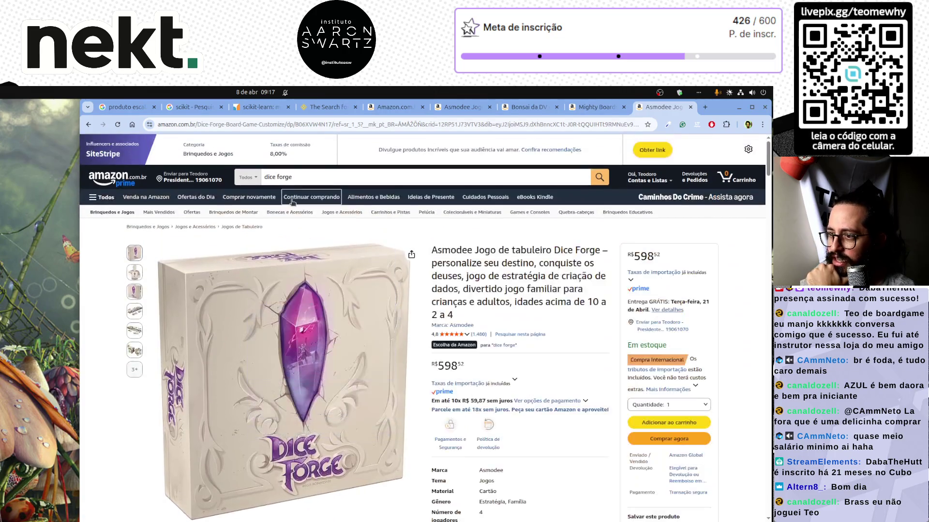
double_click(306, 179)
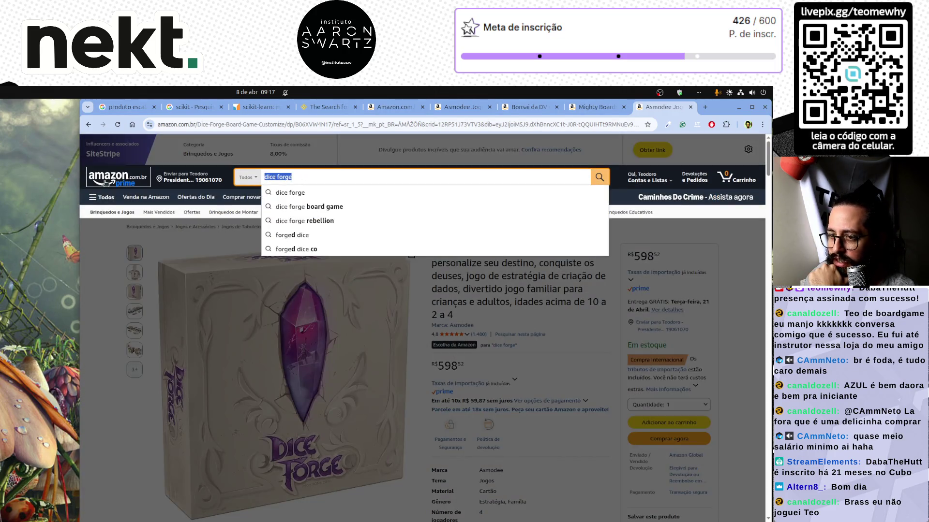
click(106, 183)
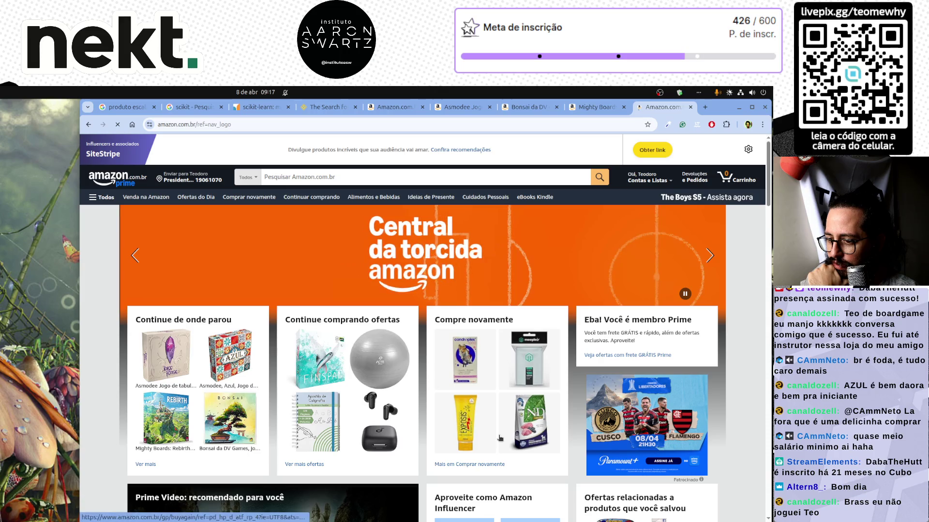
Page the related recently viewed board games carousel forward and back, then click into the search box
scroll(500, 438, down, 10)
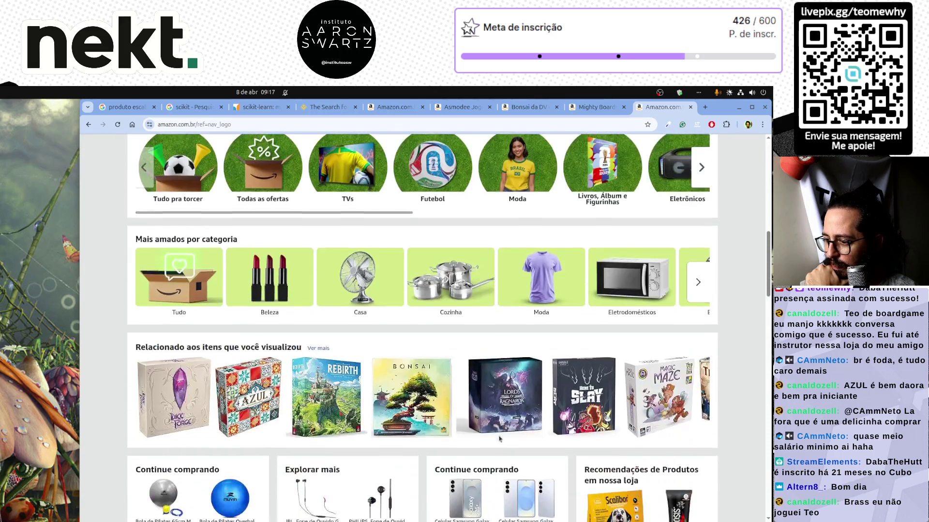
scroll(500, 438, down, 4)
scroll(646, 363, up, 3)
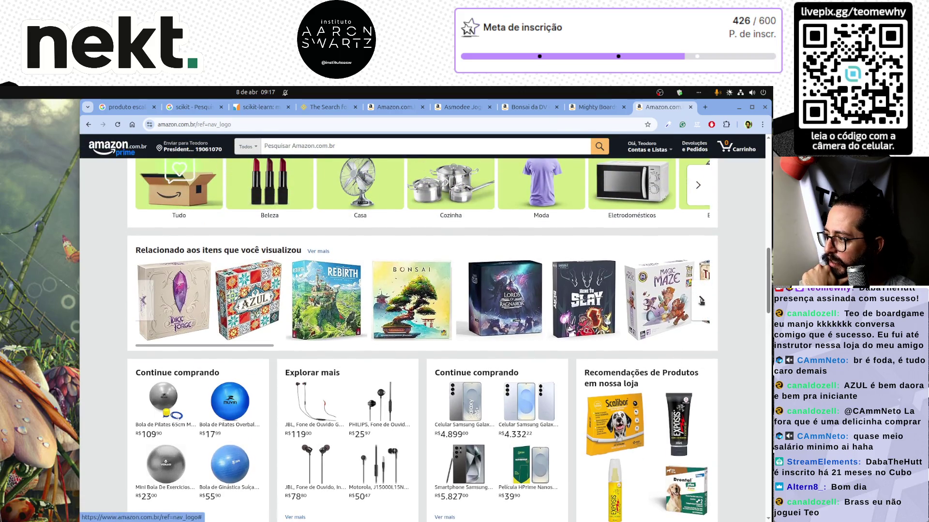
click(701, 301)
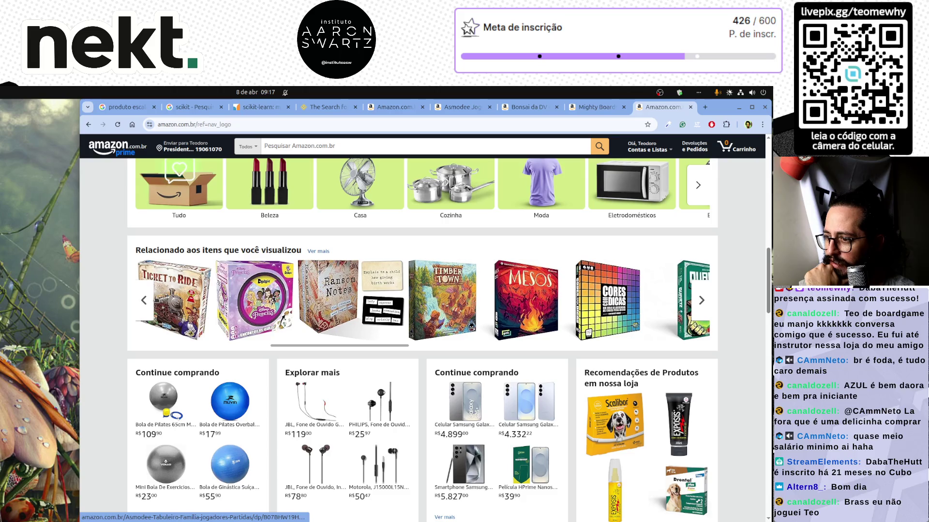
click(146, 309)
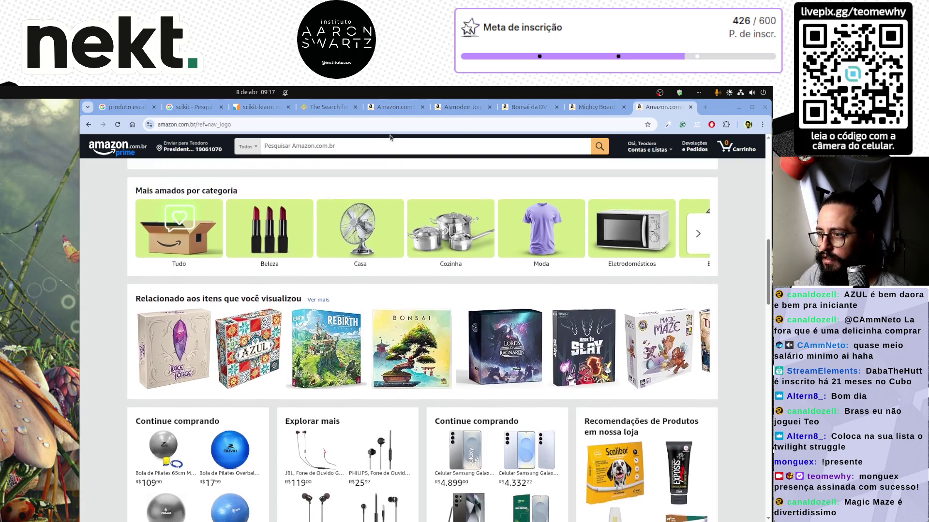
click(372, 145)
Search 'twilight struggle' and scroll through the 47 results, led by the Deluxe Edition
text(twilight struggle)
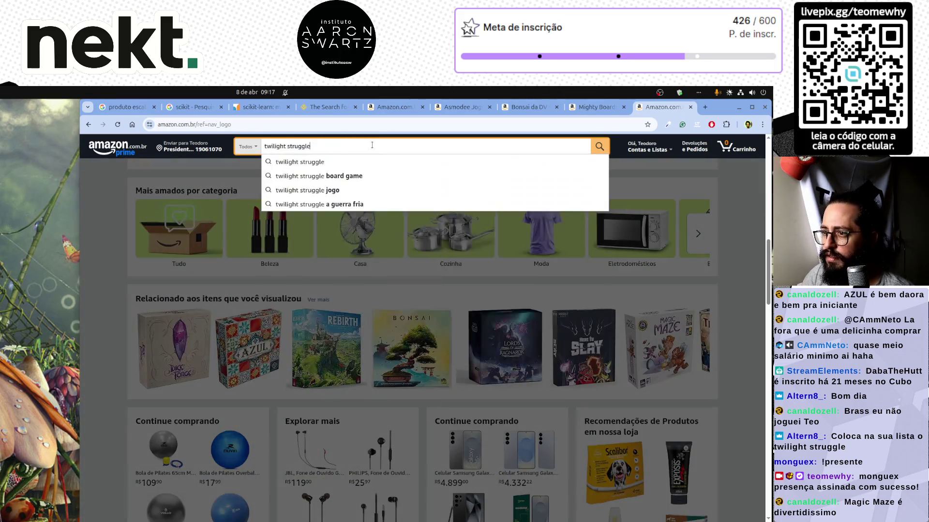
key(Return)
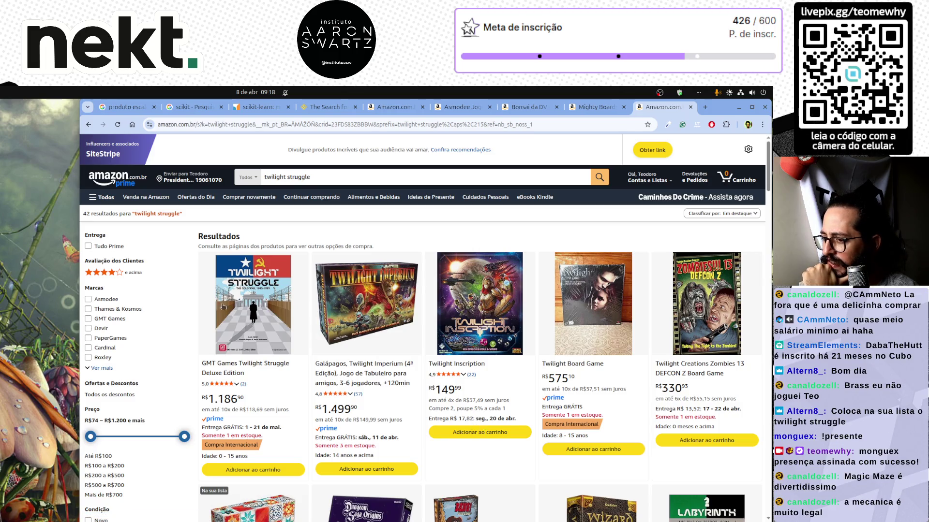
scroll(334, 373, down, 5)
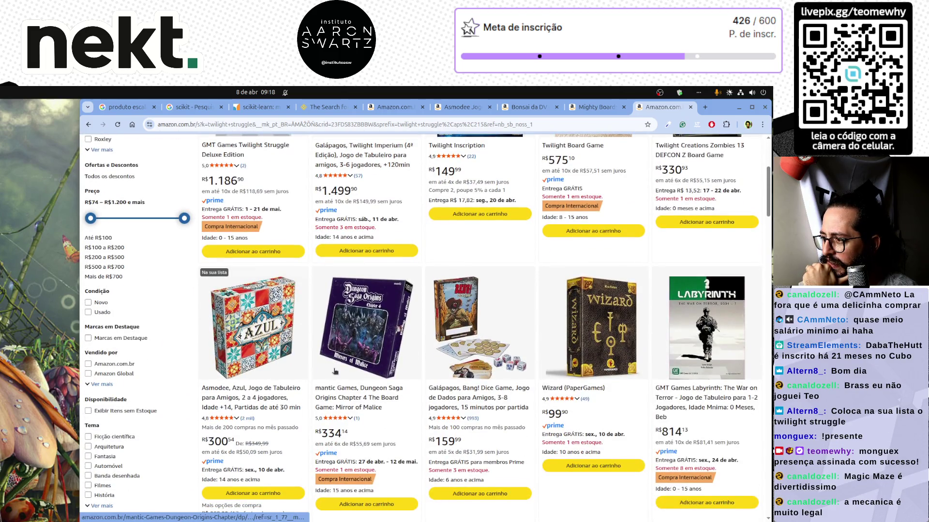
scroll(335, 371, down, 6)
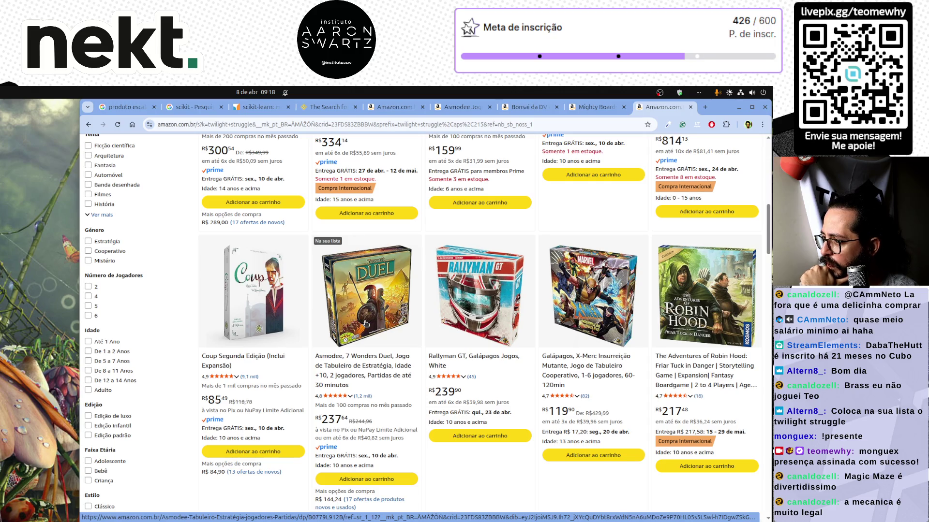
scroll(366, 324, down, 3)
scroll(366, 323, down, 3)
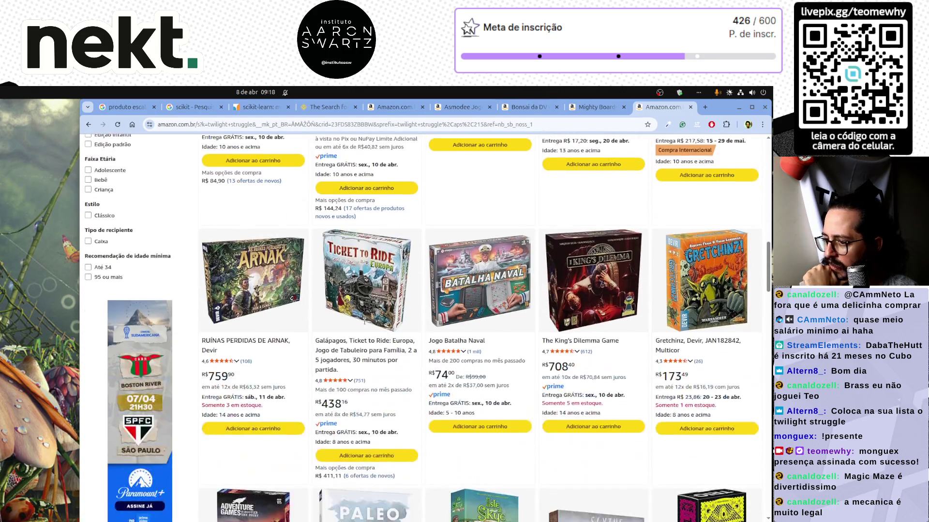
scroll(366, 324, down, 4)
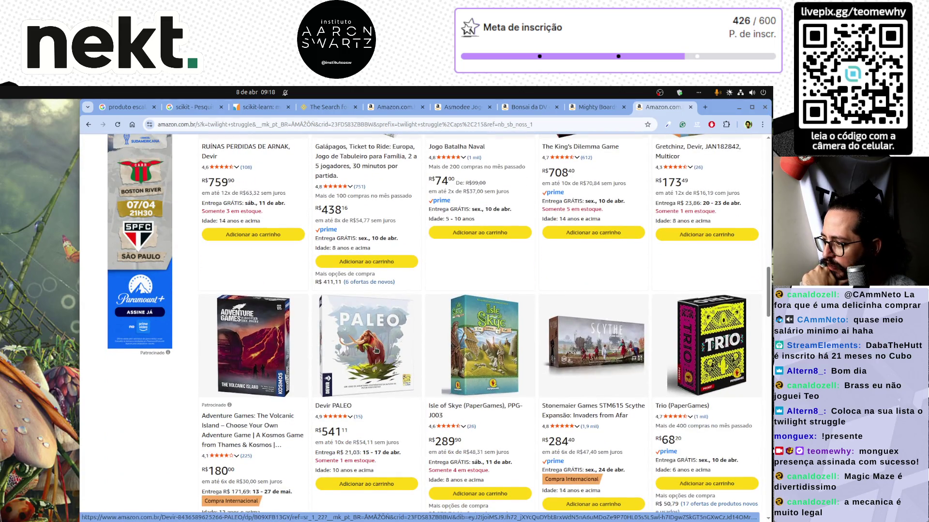
scroll(376, 350, down, 6)
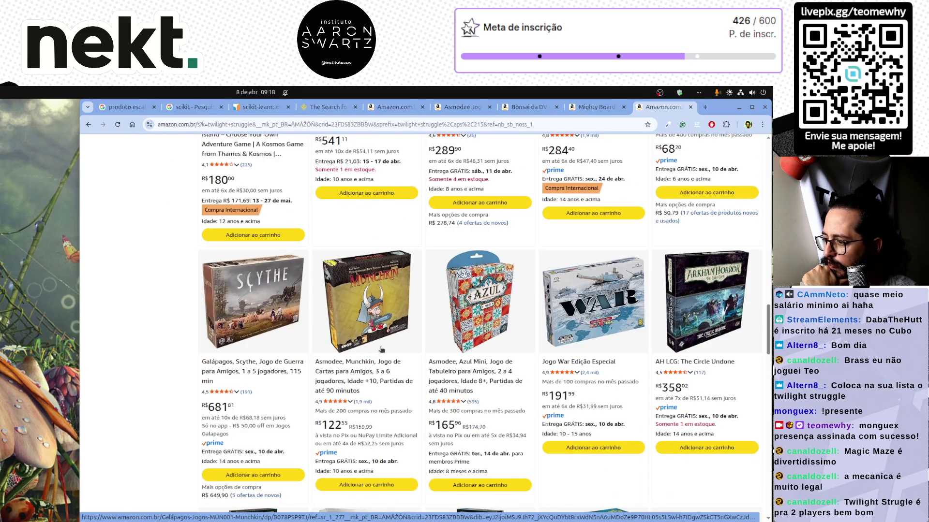
scroll(381, 349, down, 2)
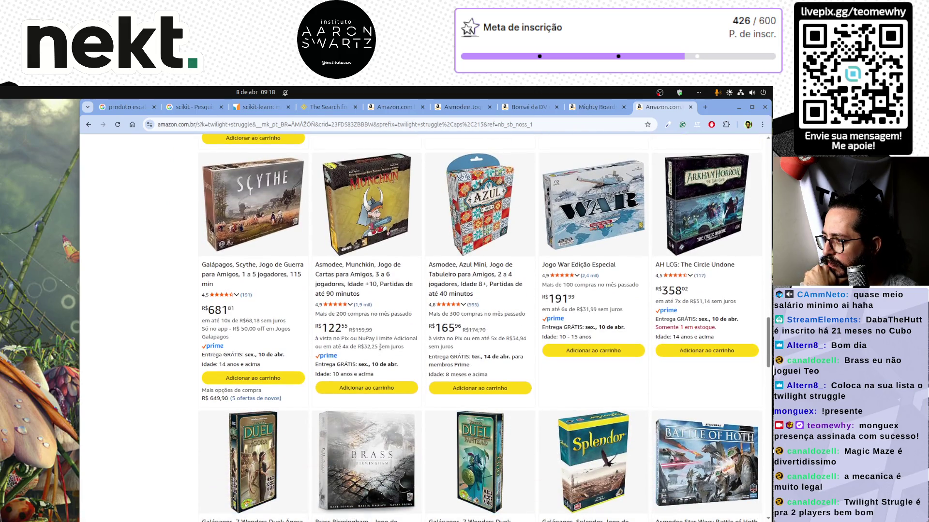
scroll(380, 347, down, 3)
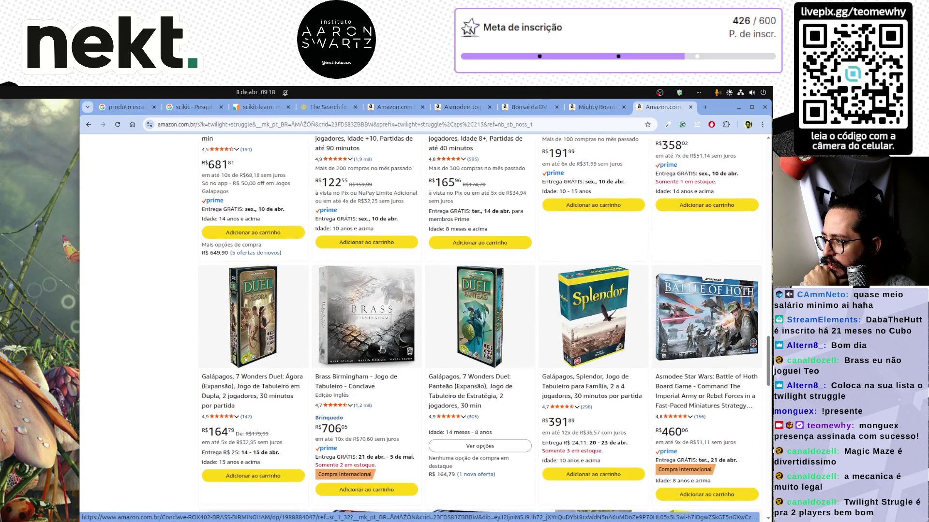
scroll(382, 349, down, 2)
scroll(380, 350, down, 2)
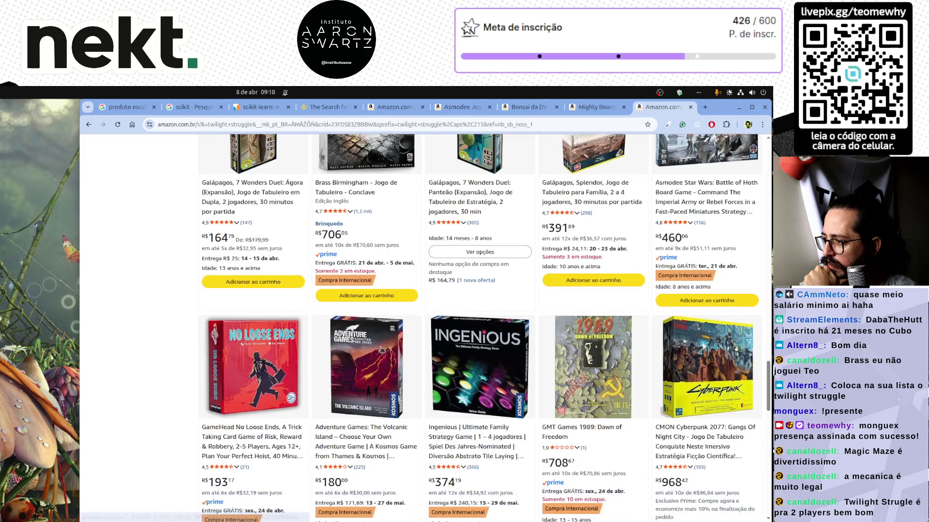
scroll(381, 350, down, 2)
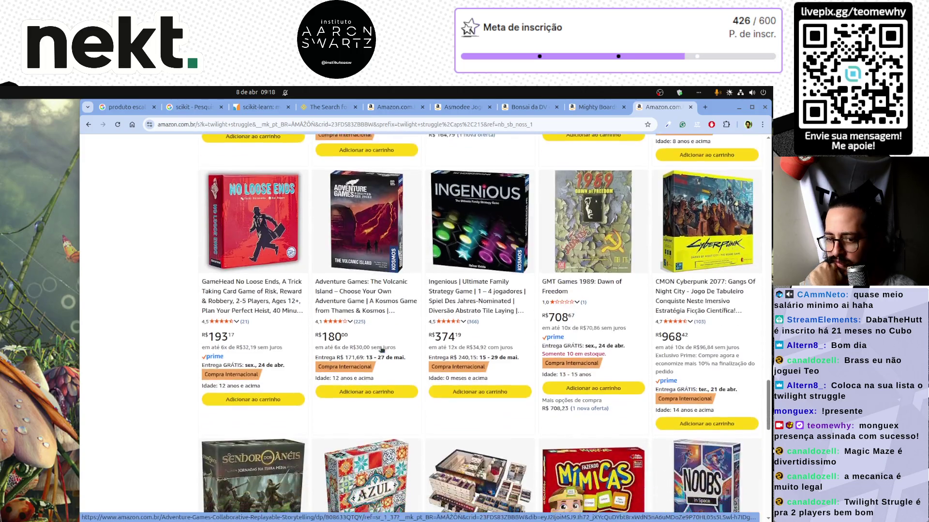
scroll(386, 348, up, 15)
scroll(394, 347, up, 5)
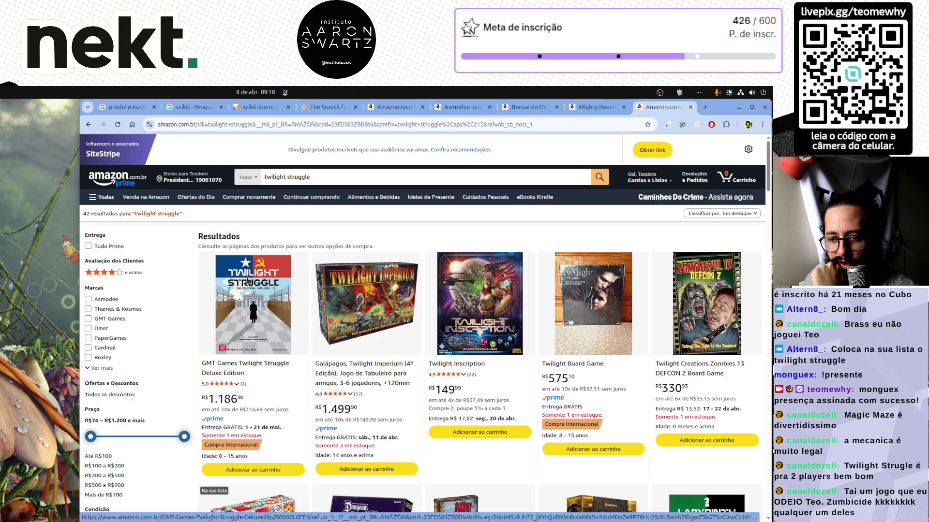
Search for 'zombicide', scroll through the 192 results, then select the query for a new search
click(309, 177)
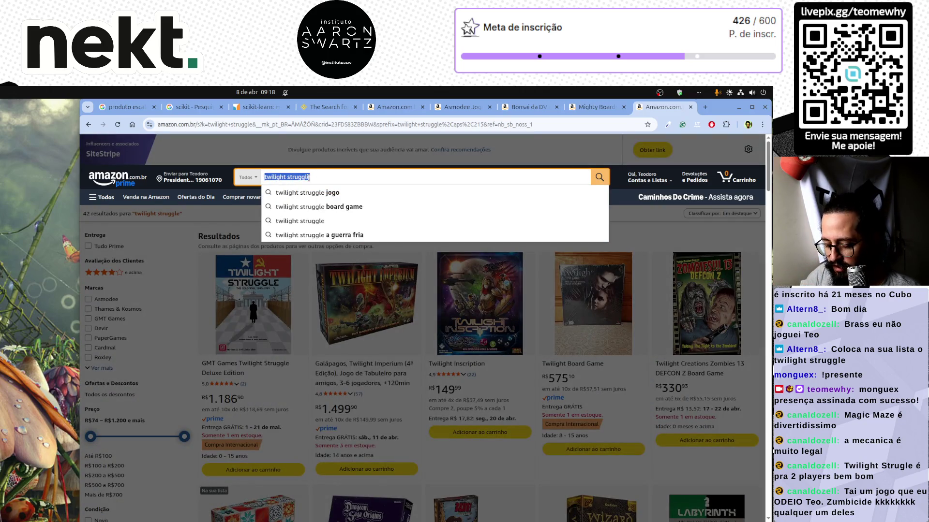
text(zumbicid)
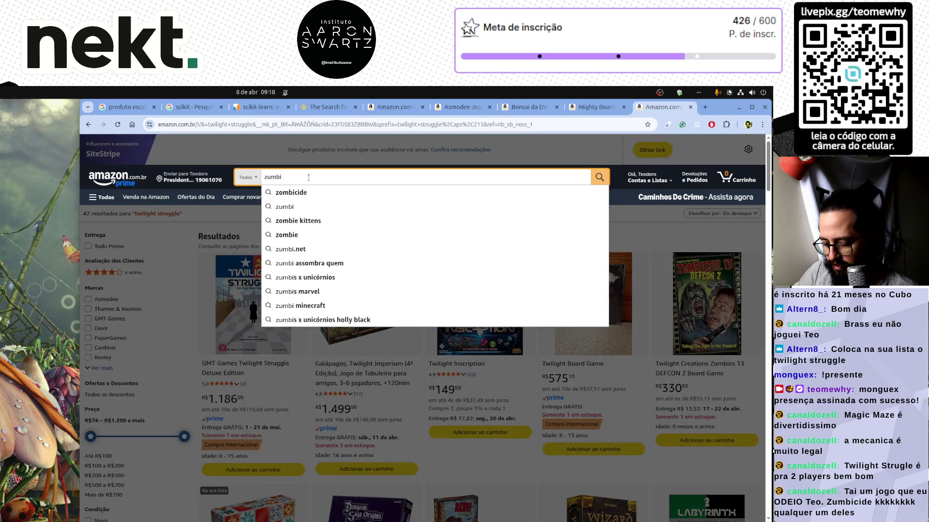
text(e)
key(Return)
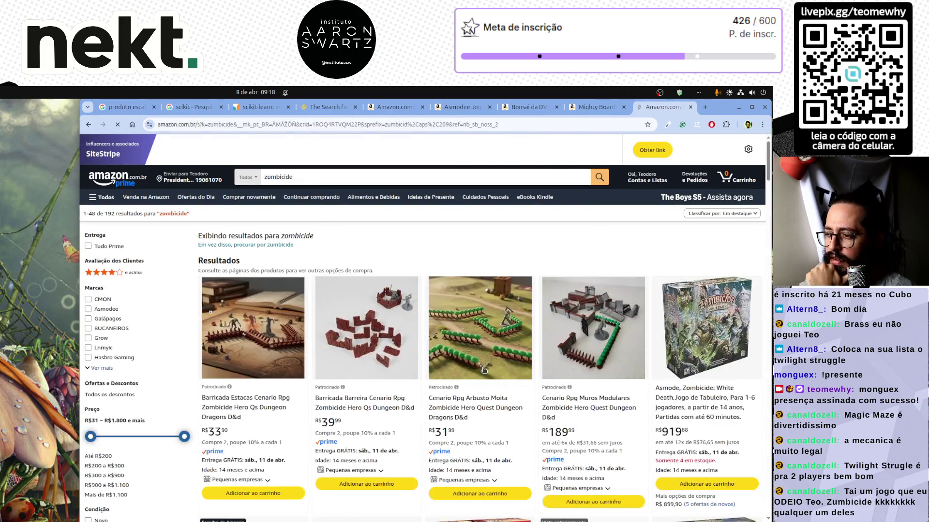
scroll(503, 370, down, 1)
scroll(503, 370, down, 5)
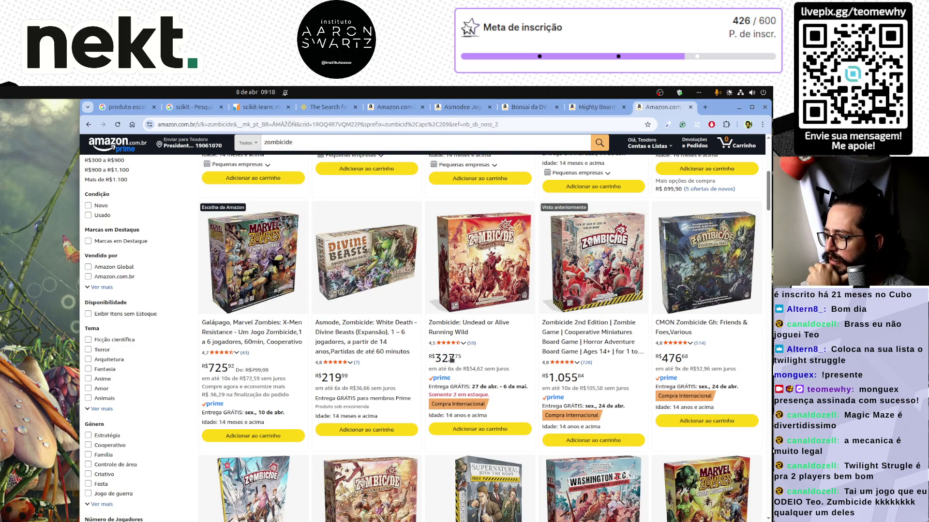
scroll(591, 274, down, 8)
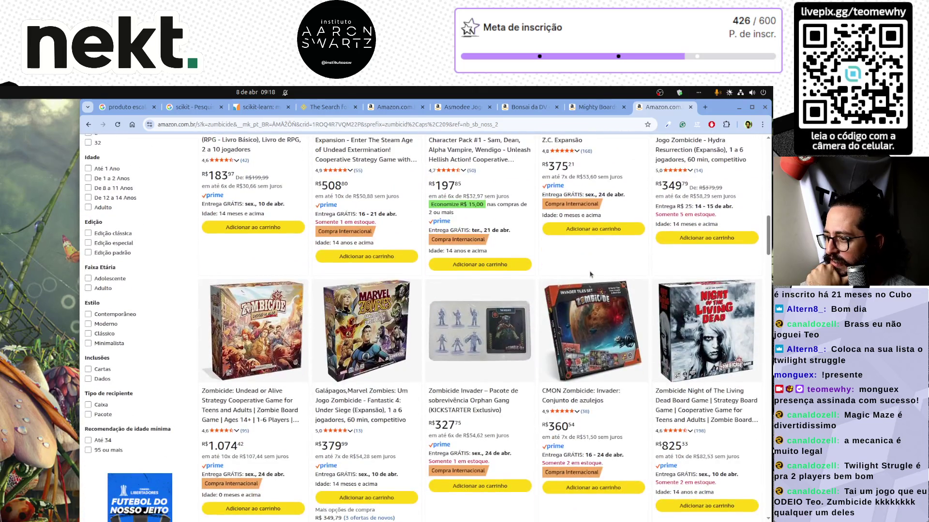
scroll(590, 275, down, 3)
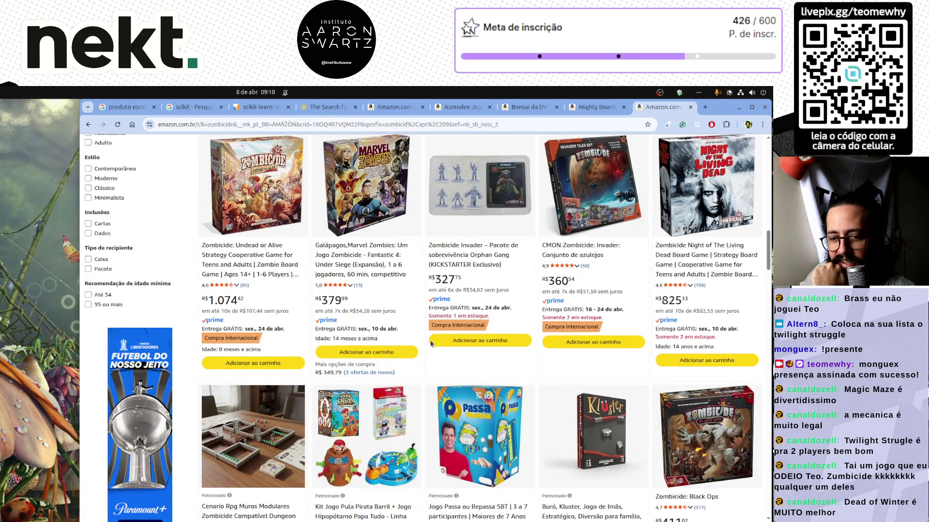
scroll(408, 345, up, 12)
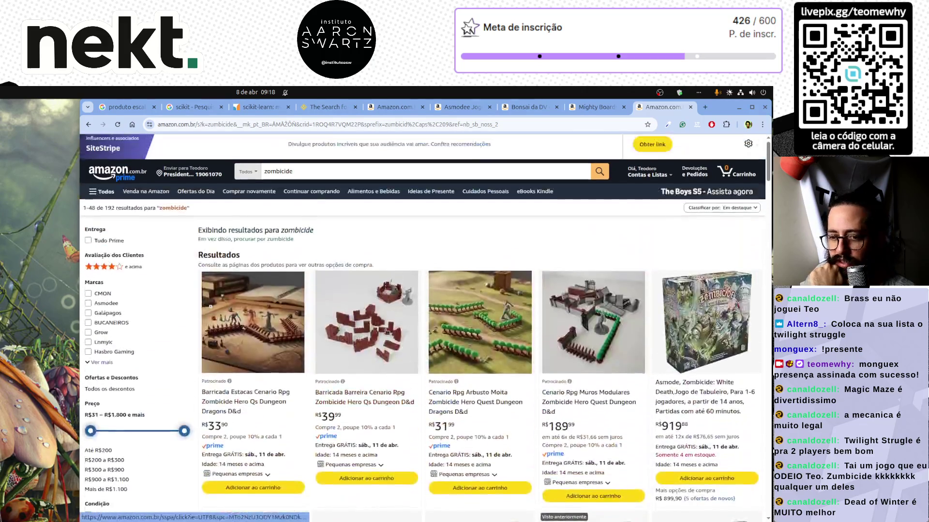
click(307, 178)
Search Amazon for 'dead of winter board game' using the suggested completion
text(dead of winter)
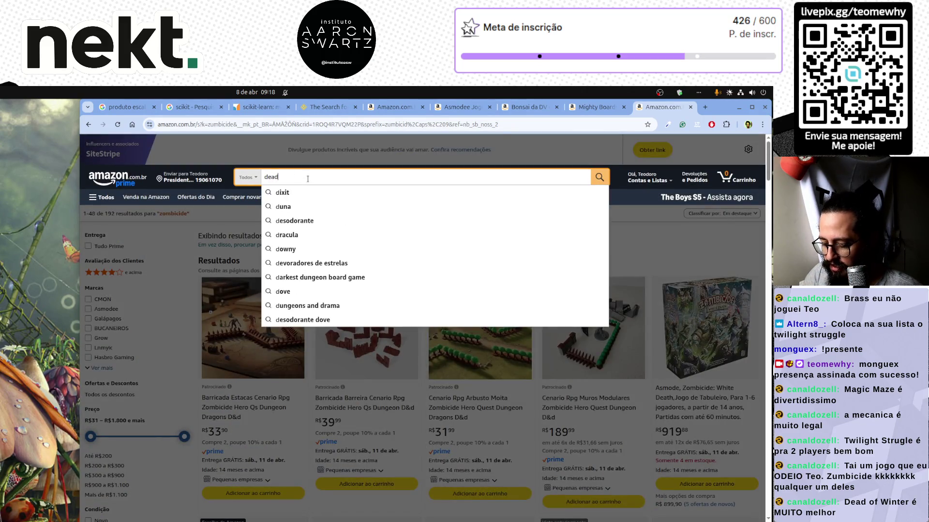
key(Down)
key(Return)
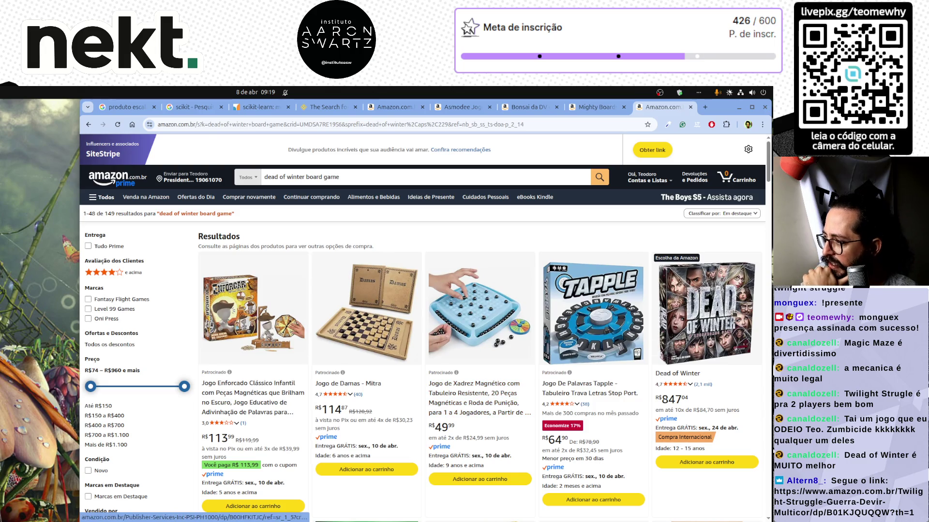
Browse the 149 results, including Dead of Winter at R$847,04, then select the query
scroll(696, 323, down, 3)
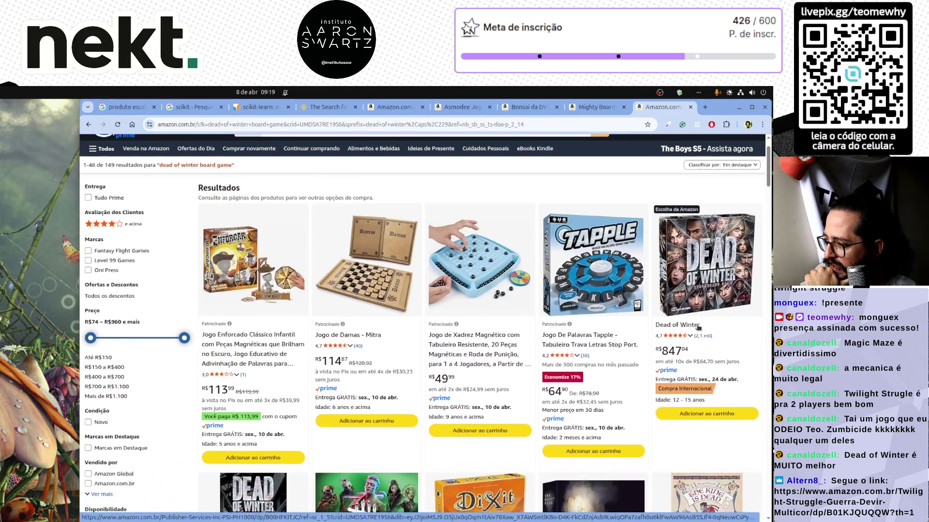
scroll(707, 276, up, 2)
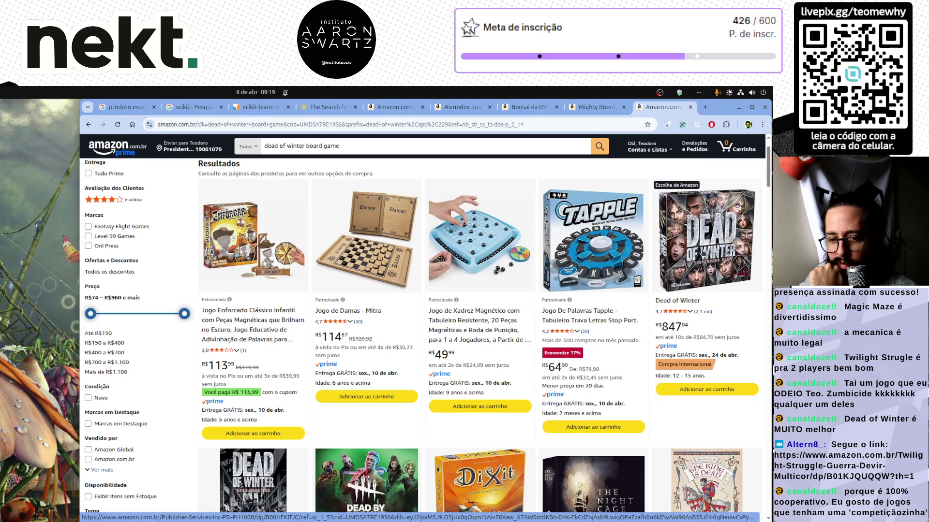
scroll(666, 303, down, 4)
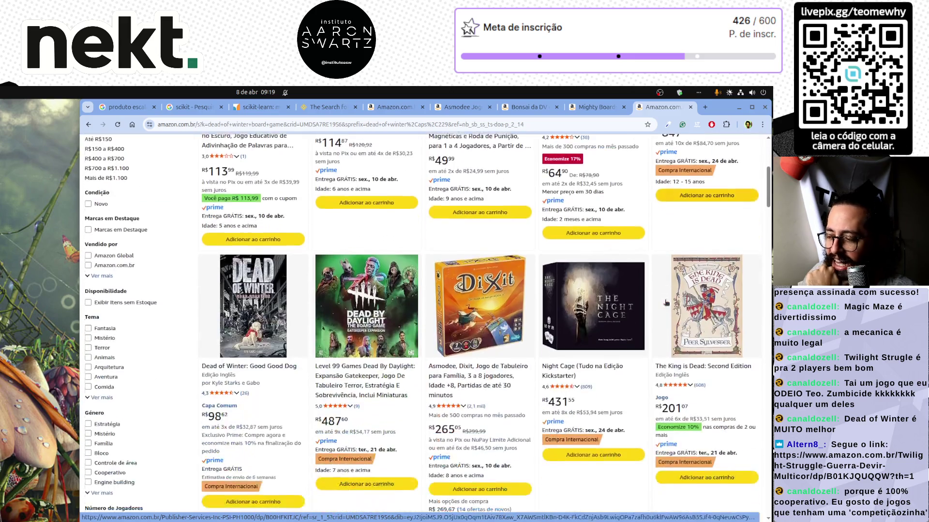
scroll(665, 303, down, 4)
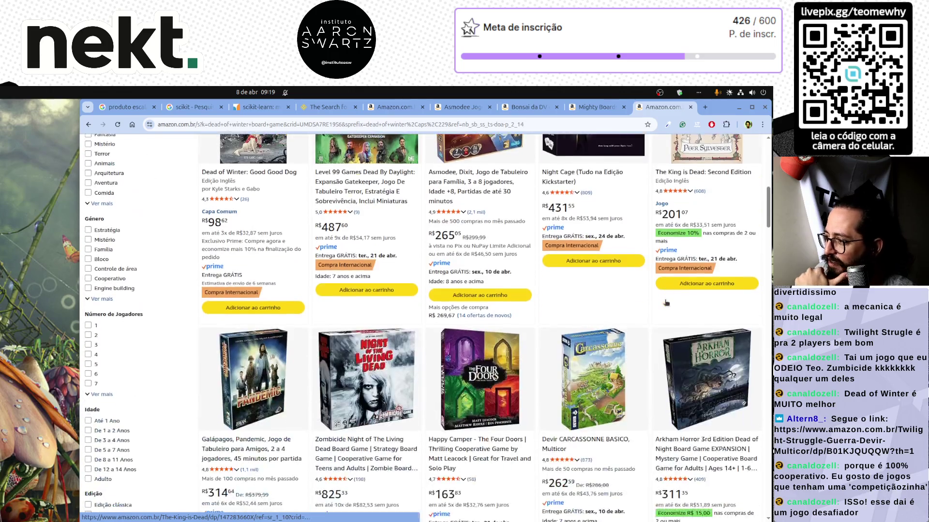
scroll(665, 303, down, 2)
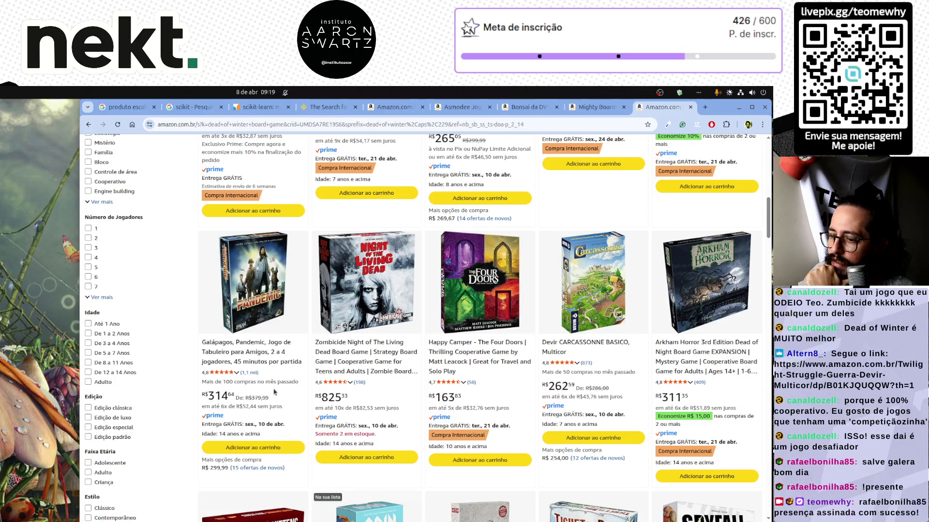
scroll(251, 318, down, 3)
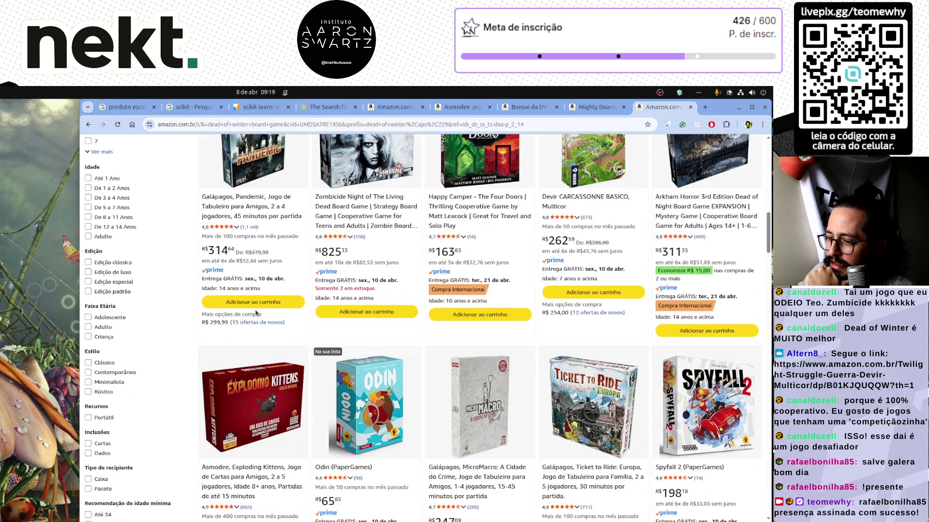
scroll(256, 329, down, 2)
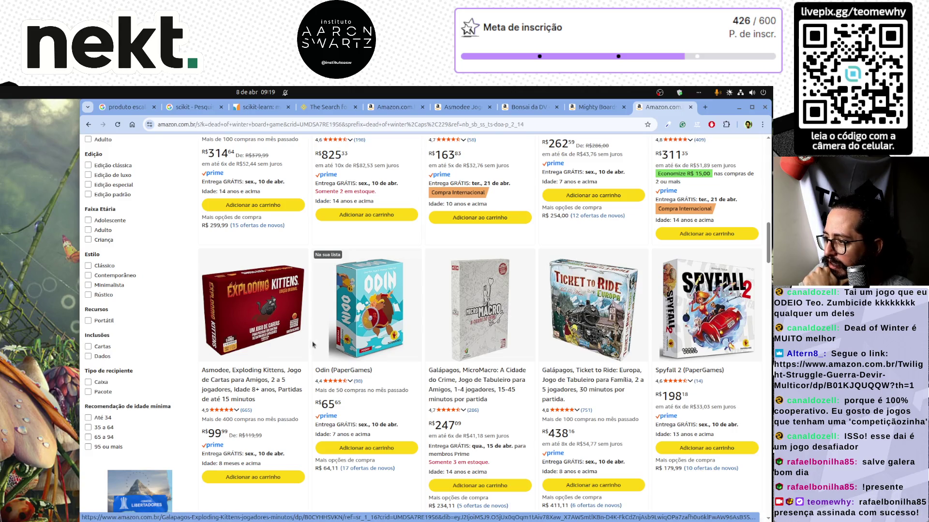
scroll(311, 345, down, 4)
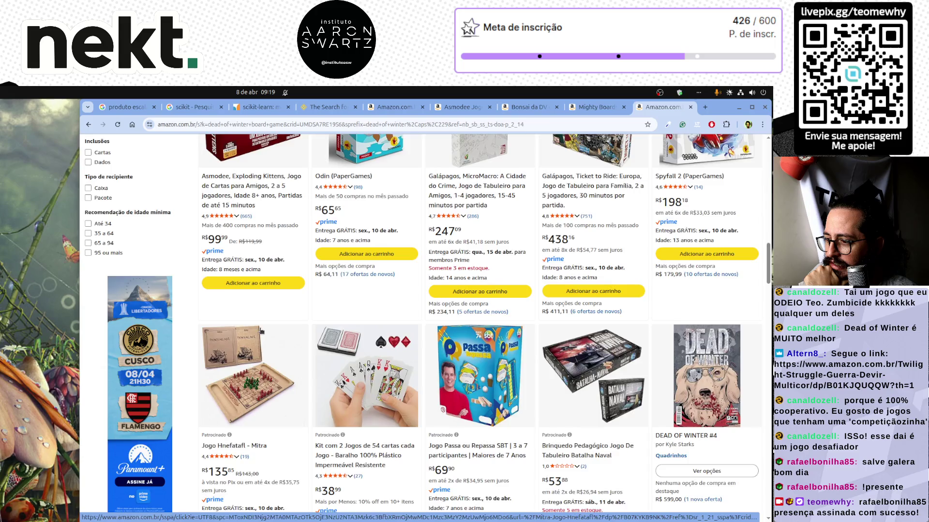
scroll(261, 330, up, 3)
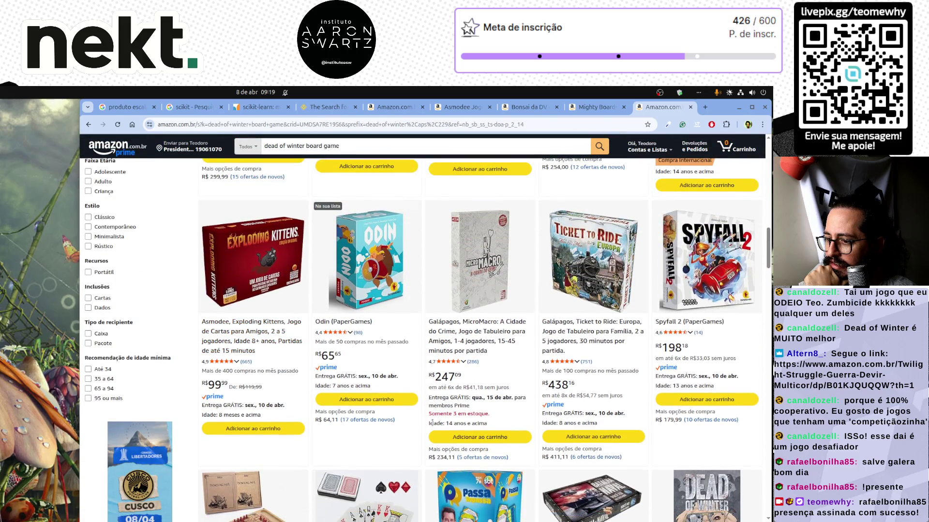
scroll(430, 423, up, 15)
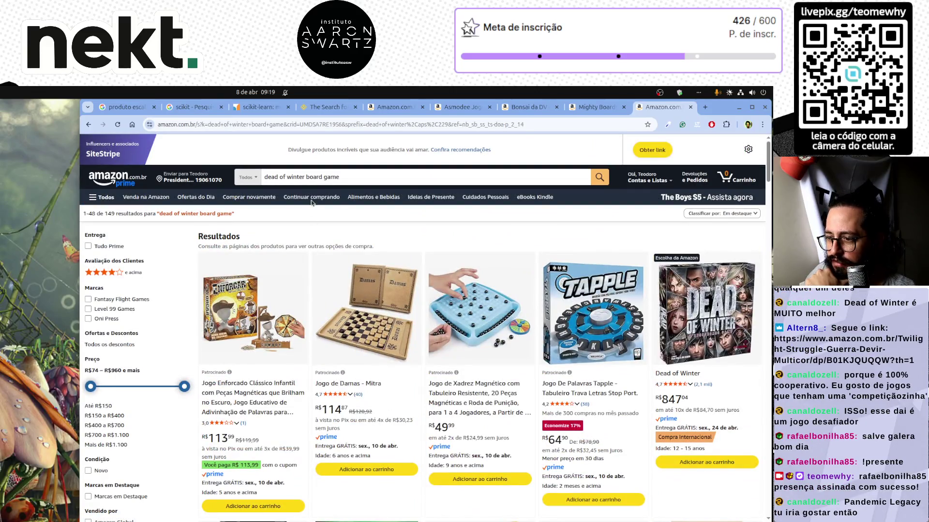
click(323, 177)
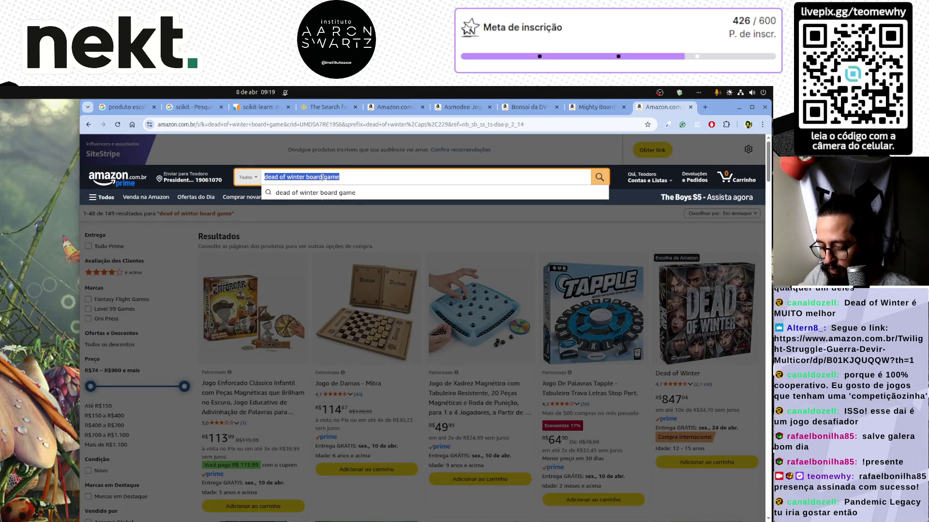
Search Amazon for 'senhor dos aneis' and scroll through the results
text(senhor dos aneis)
key(Return)
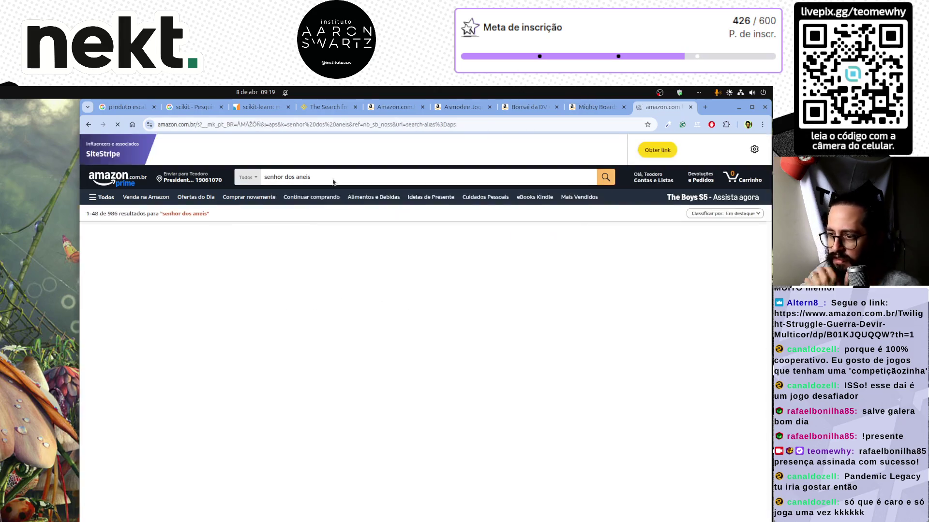
scroll(554, 317, down, 3)
scroll(555, 317, down, 10)
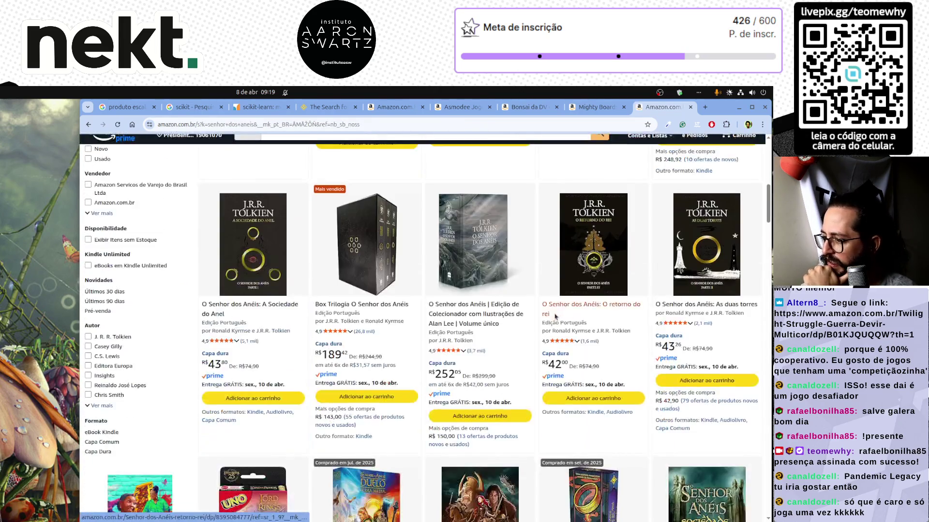
scroll(555, 315, down, 3)
scroll(555, 316, down, 3)
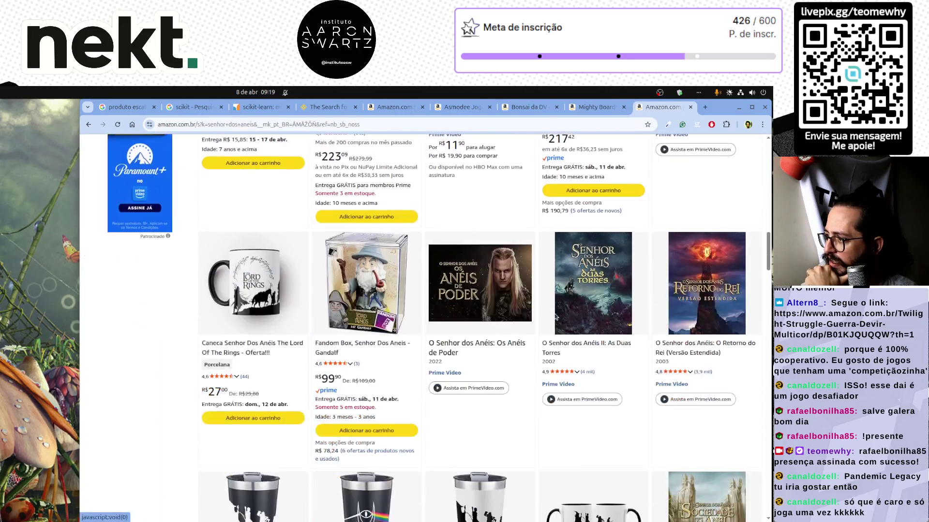
scroll(556, 315, down, 6)
scroll(557, 314, down, 4)
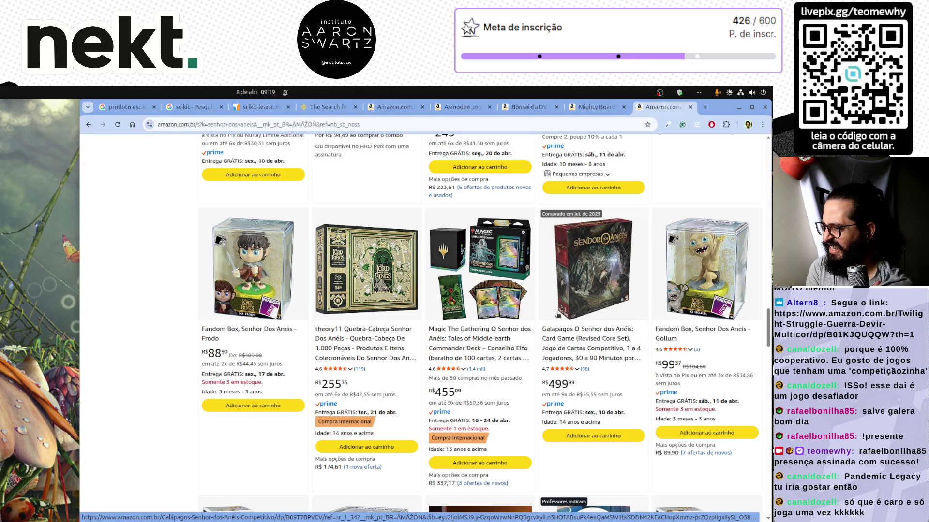
scroll(556, 315, down, 7)
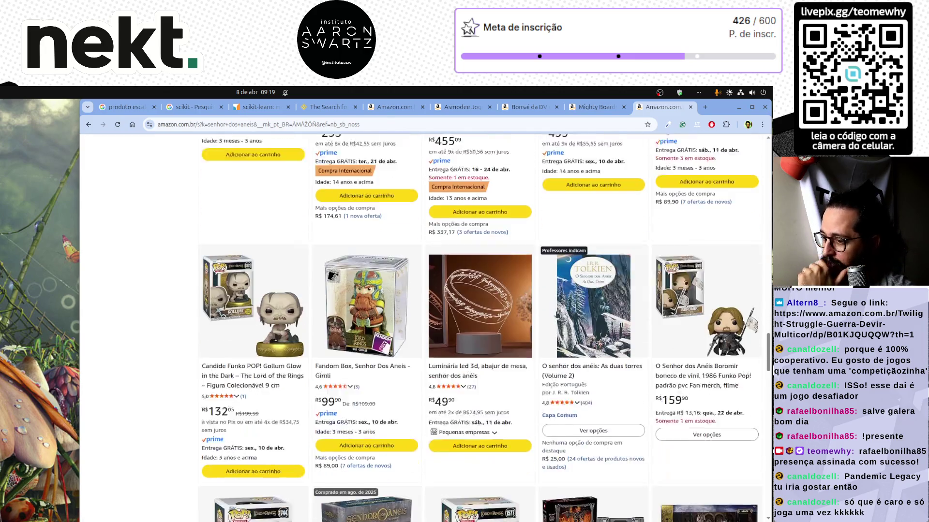
scroll(560, 315, down, 2)
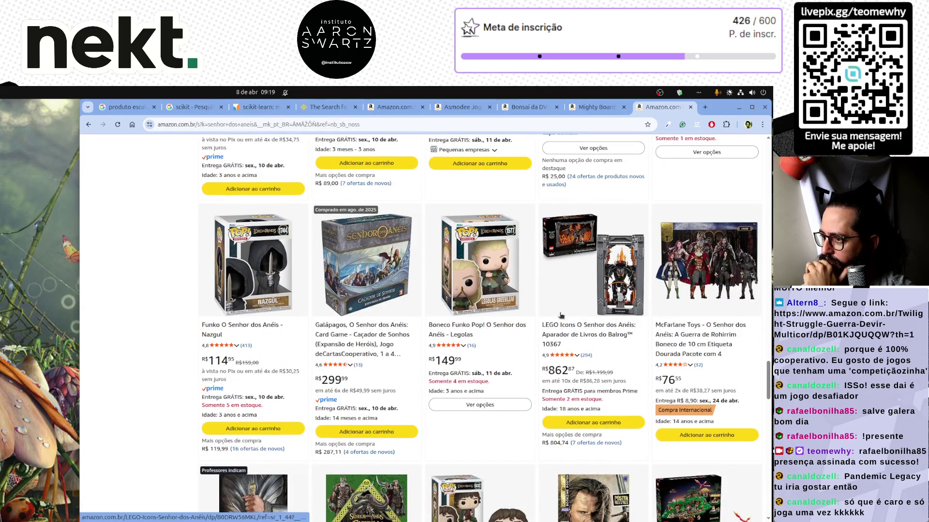
scroll(561, 315, down, 14)
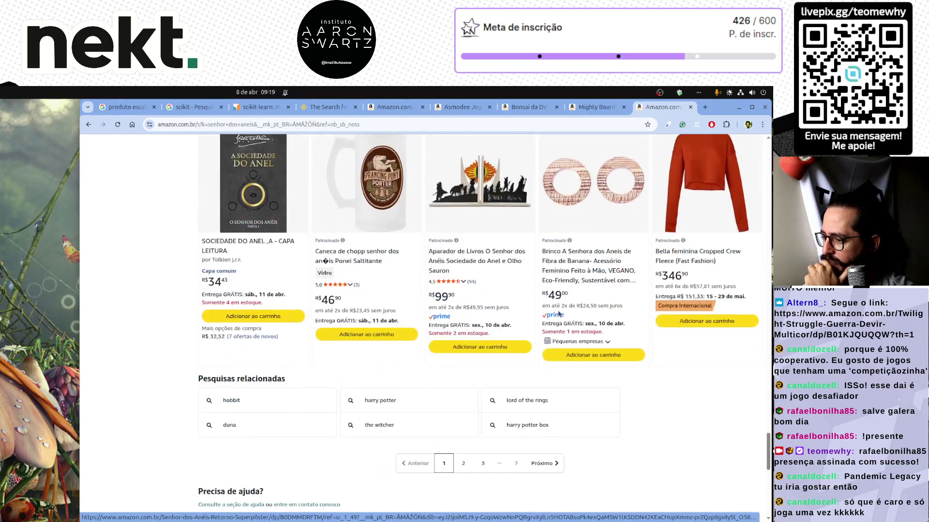
scroll(559, 316, up, 20)
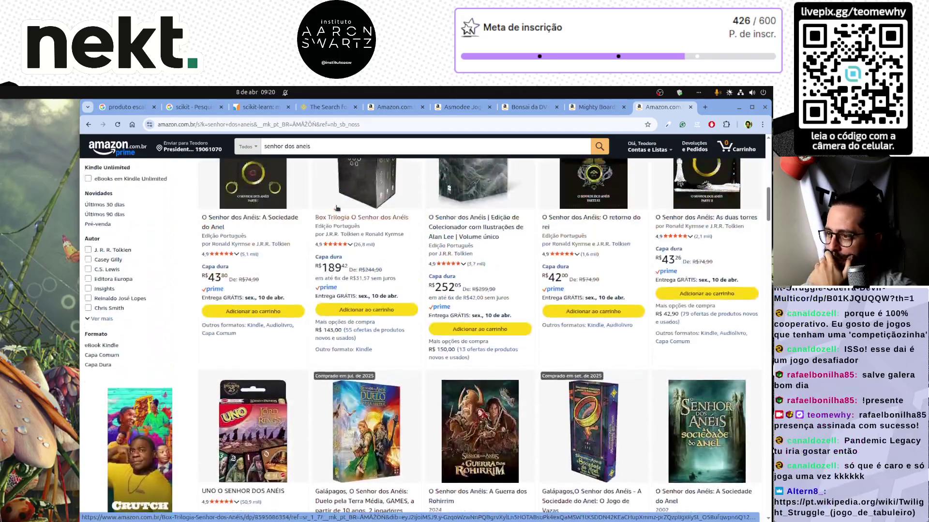
scroll(337, 208, up, 10)
Refine the search to 'senhor dos anéis jogo sociedade' and browse the Fellowship board games
click(337, 177)
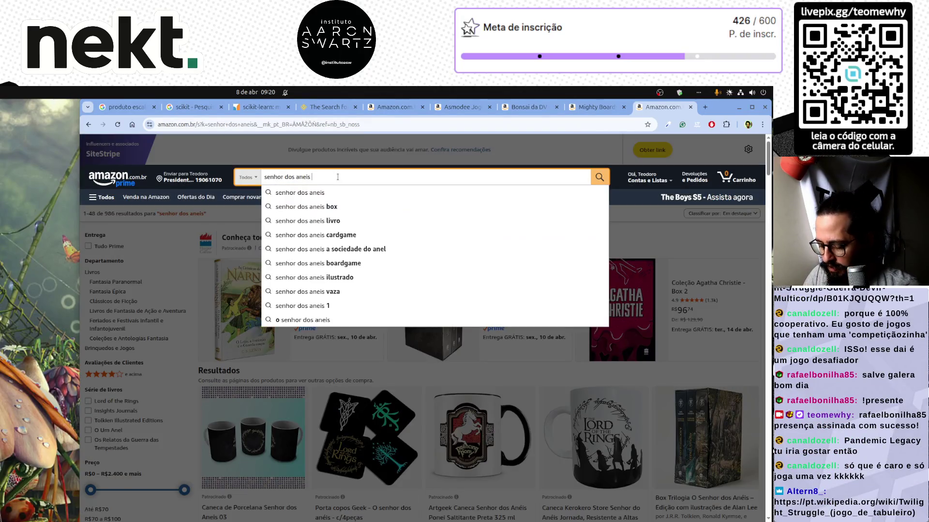
text(jogo sociedade)
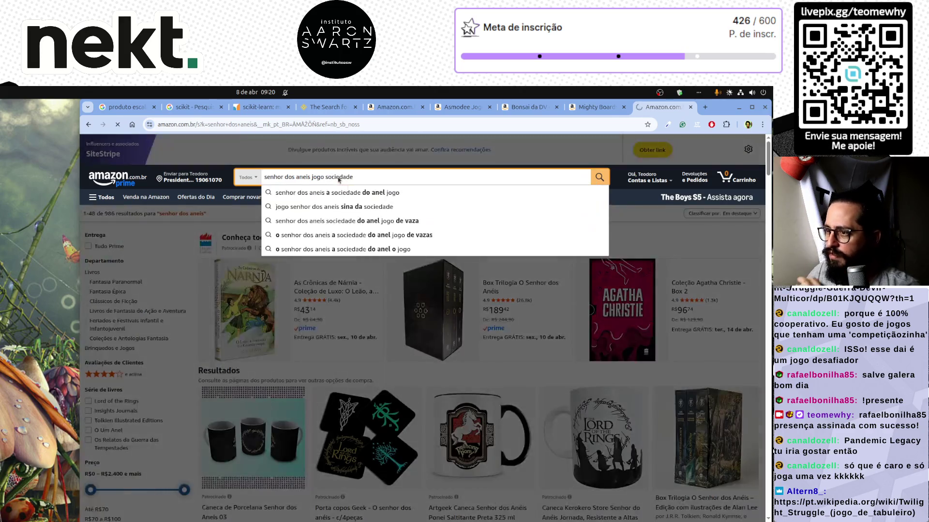
key(Return)
scroll(527, 356, down, 3)
scroll(527, 356, down, 1)
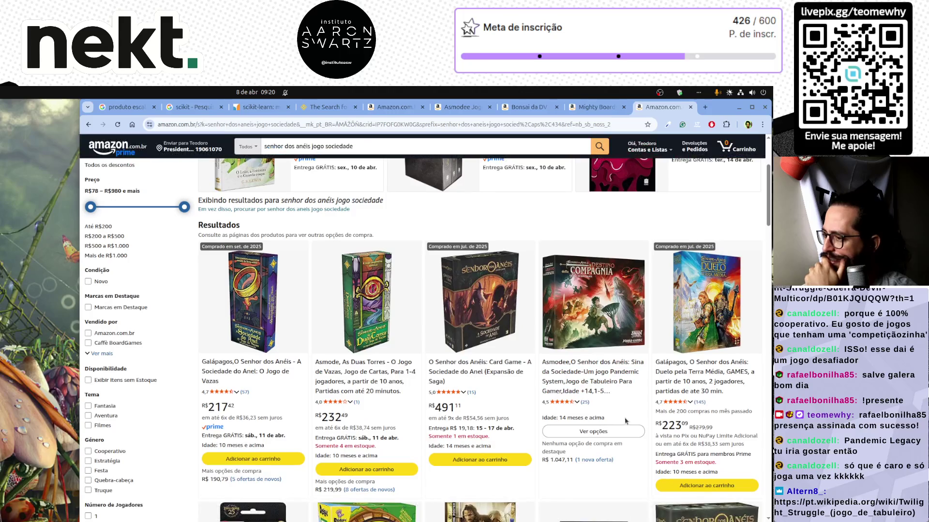
scroll(643, 427, down, 2)
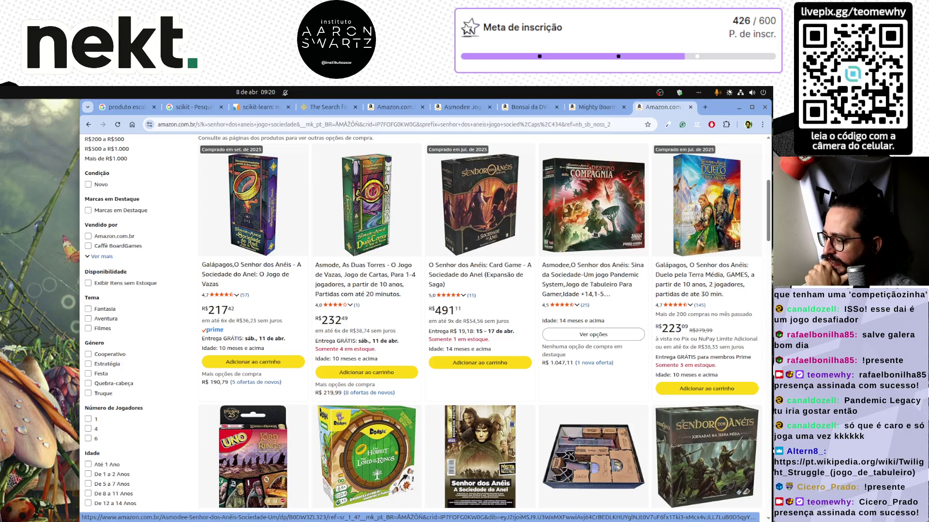
scroll(580, 261, down, 8)
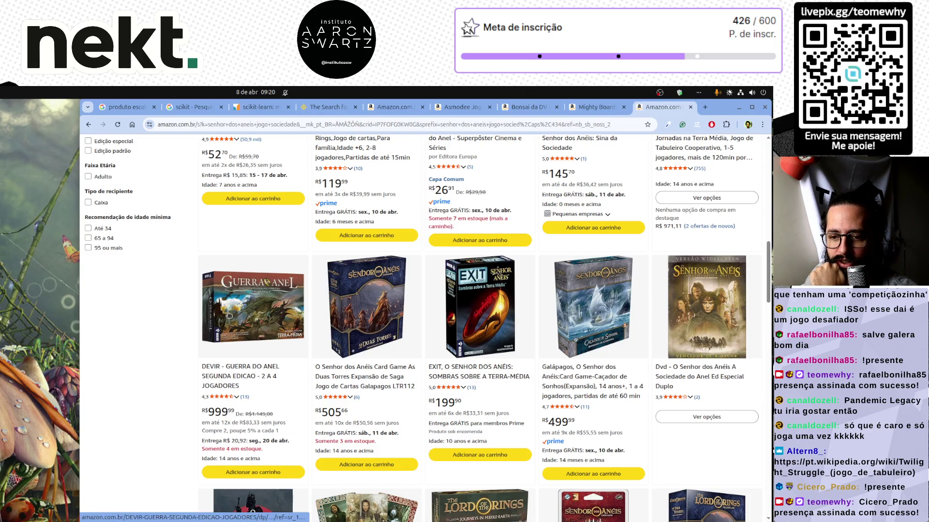
Bring up the Portuguese Wikipedia article on Twilight Struggle in a new tab and return to its top
click(353, 312)
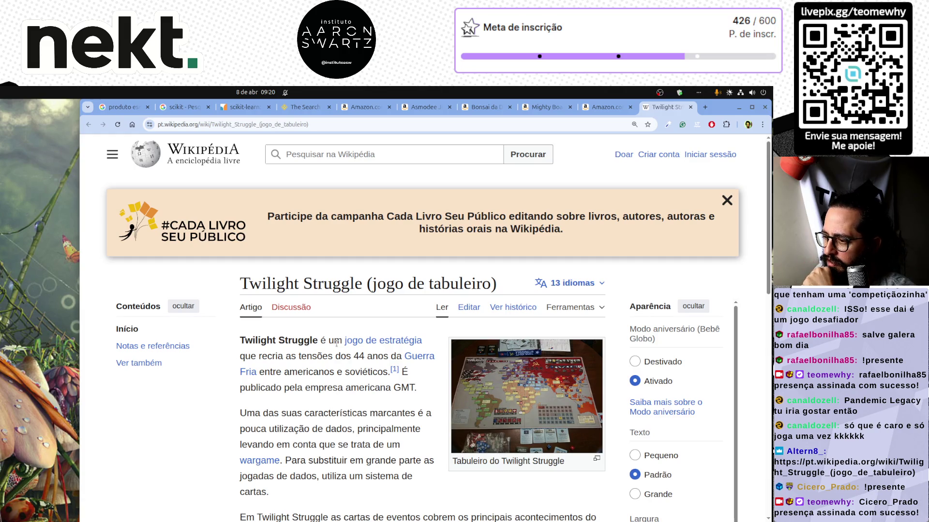
scroll(337, 343, down, 10)
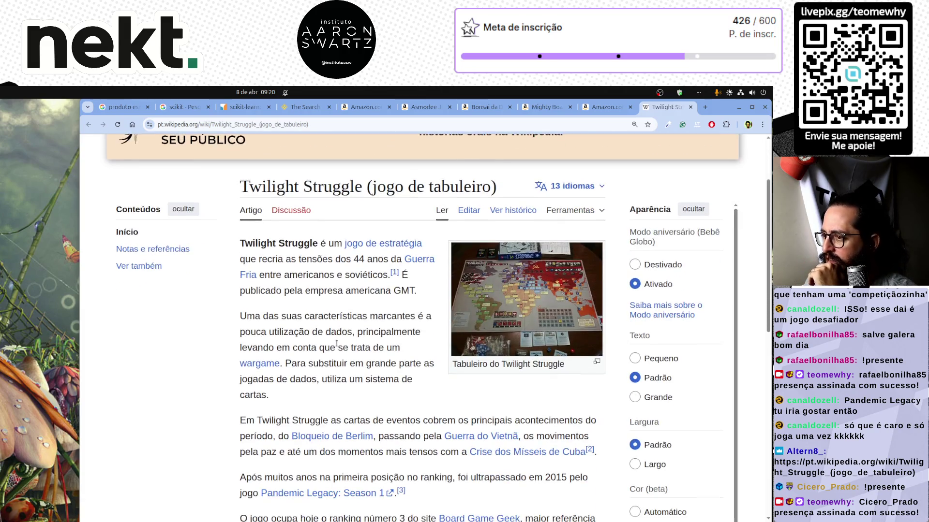
key(Home)
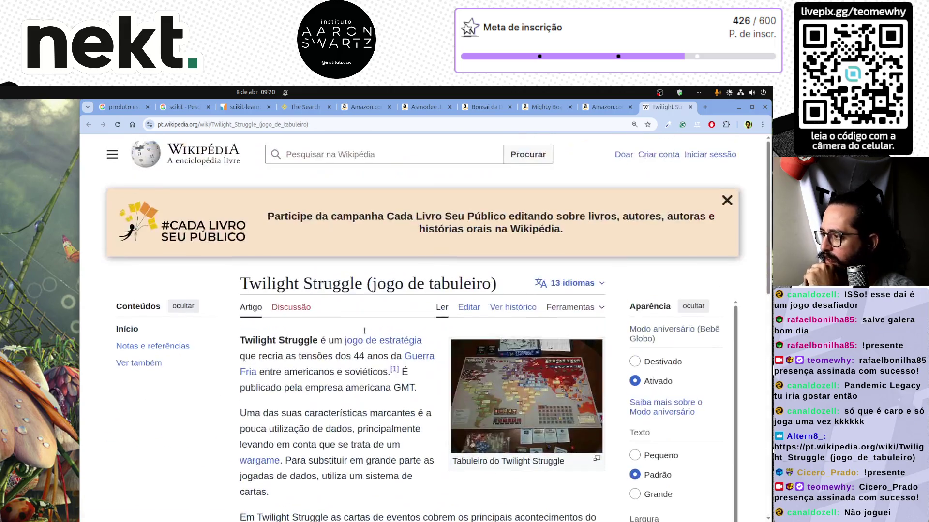
Return to the Amazon 'quartz jogo' results tab and scroll through the 193 listings
click(597, 107)
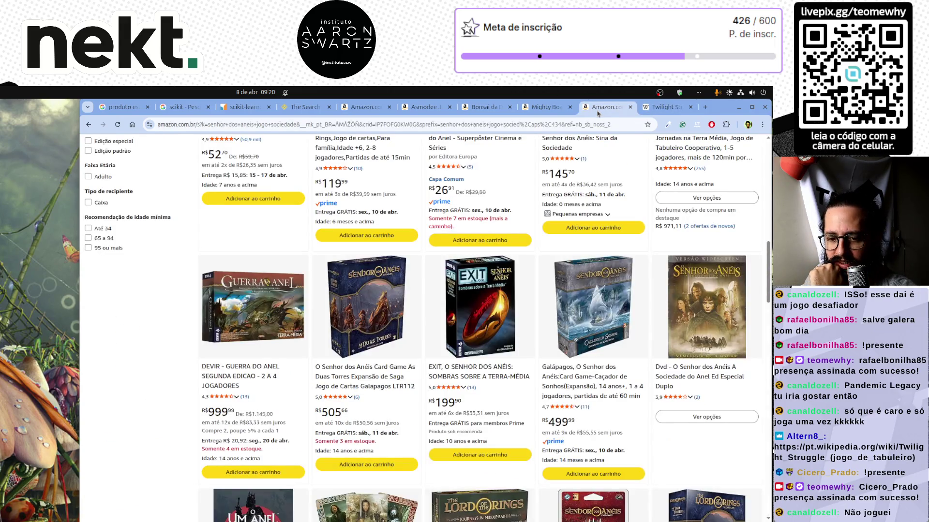
key(ctrl+shift+Tab)
key(ctrl+shift+Tab)
key(ctrl+shift+Tab)
key(ctrl+shift+Tab)
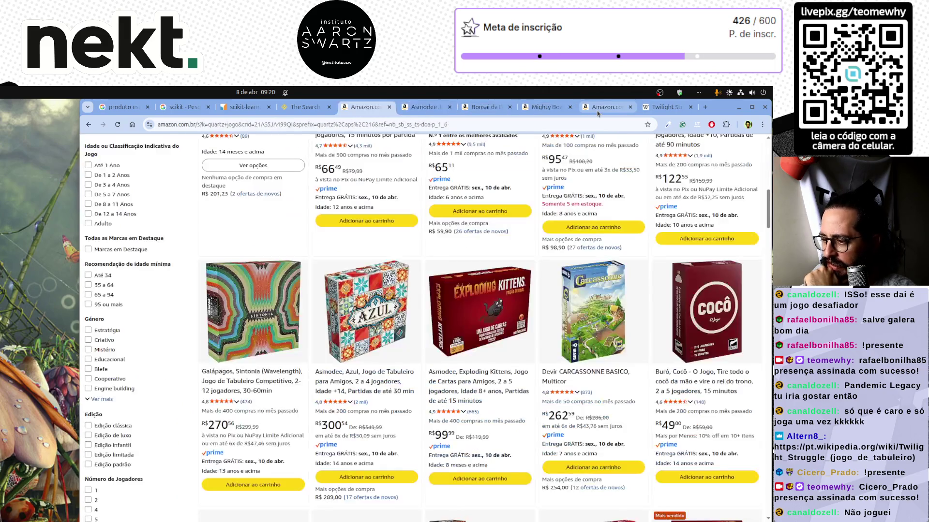
scroll(466, 322, down, 1)
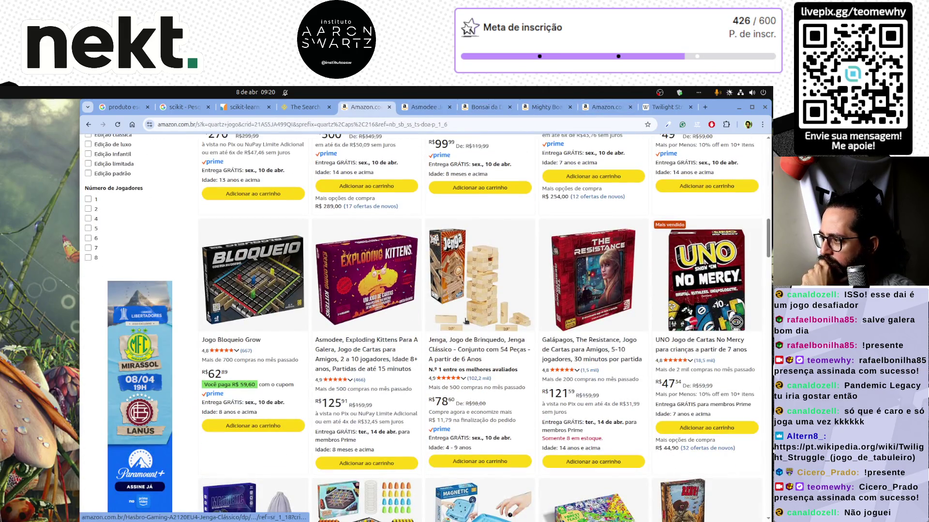
scroll(468, 321, down, 10)
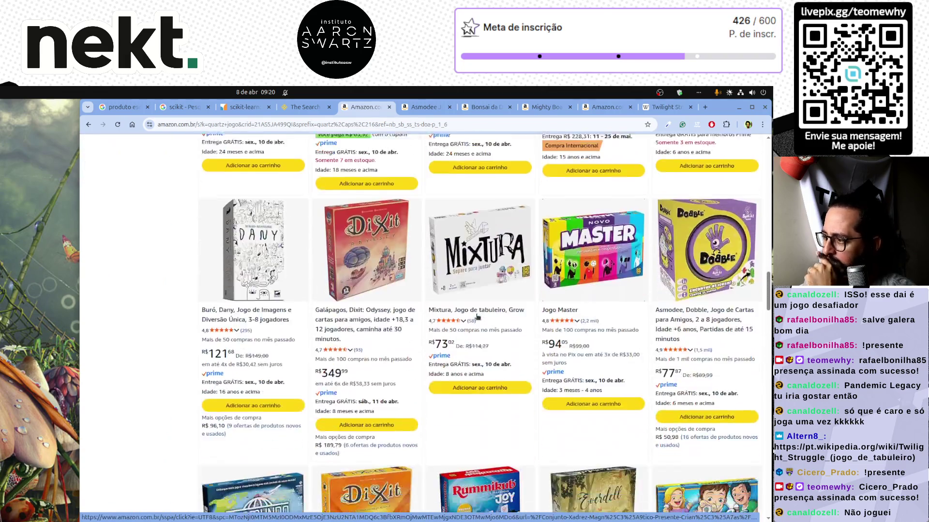
scroll(476, 317, down, 5)
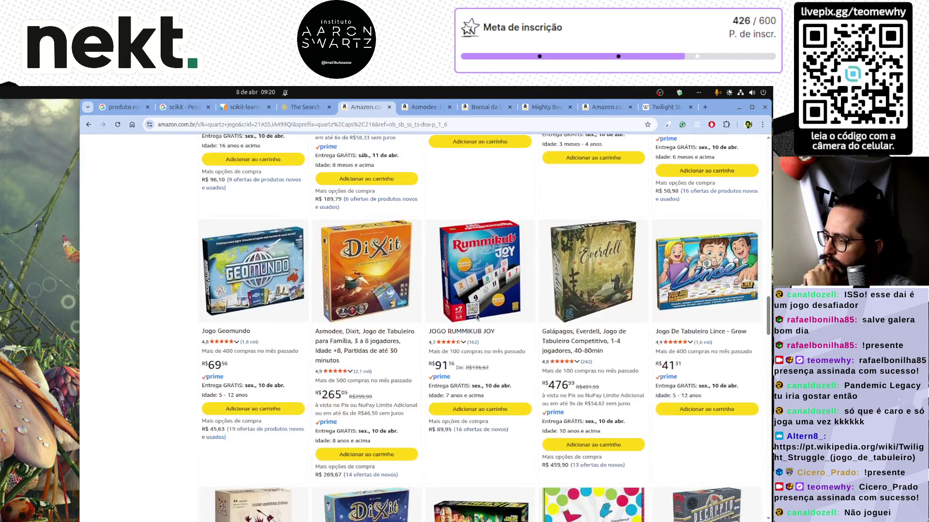
scroll(476, 317, down, 5)
scroll(476, 315, up, 6)
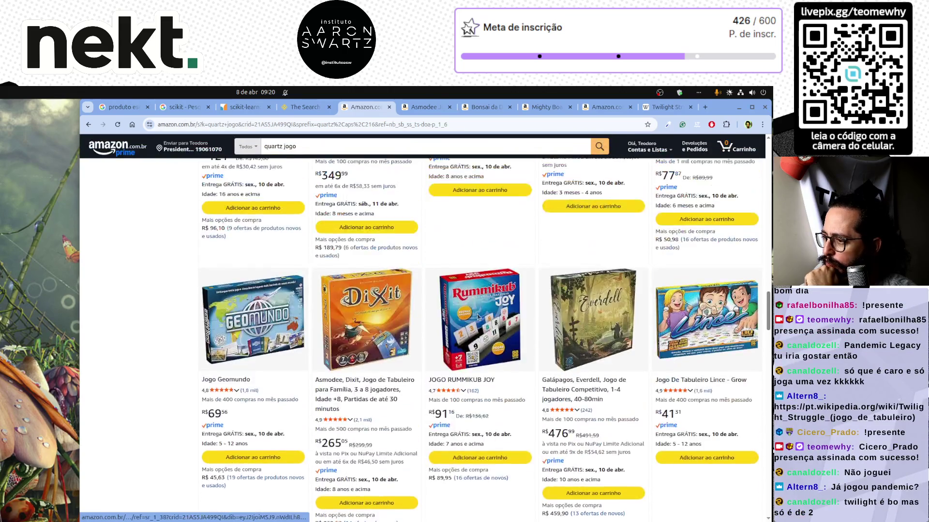
scroll(477, 315, down, 5)
scroll(477, 323, down, 5)
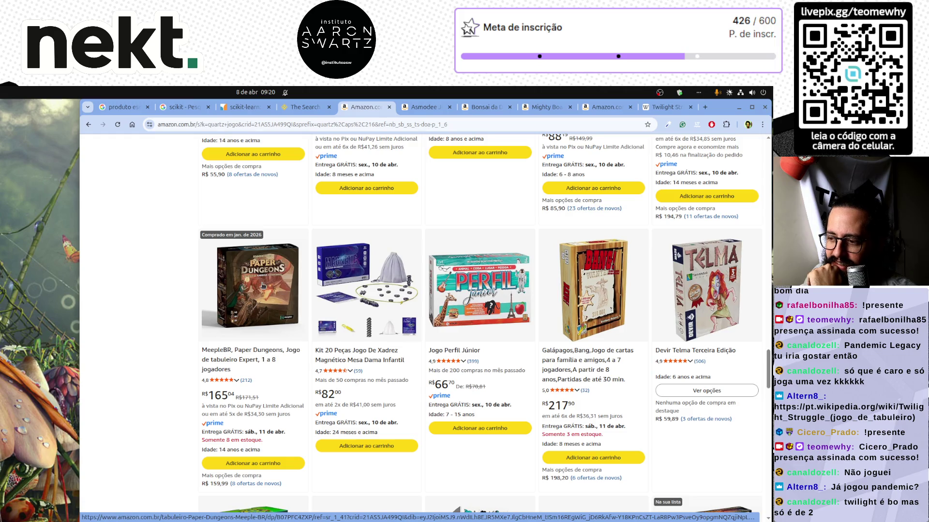
scroll(263, 285, down, 1)
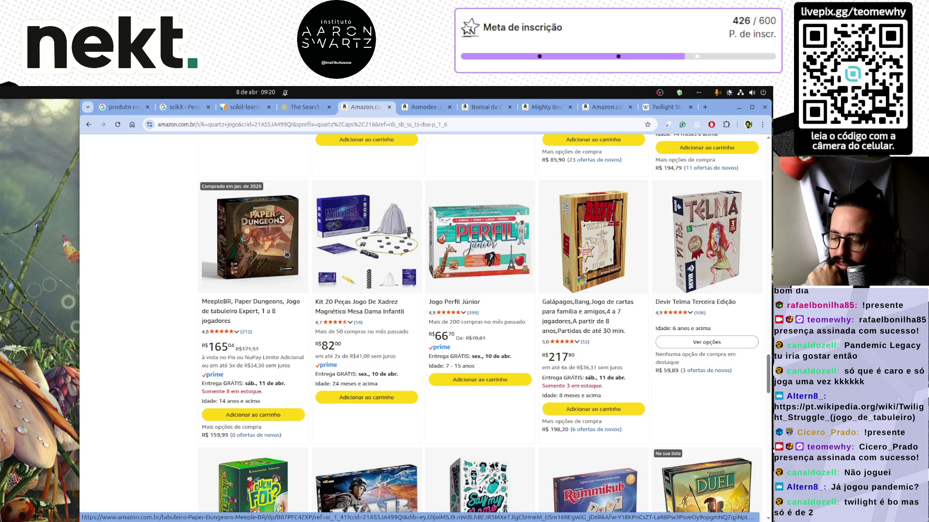
scroll(286, 254, up, 15)
scroll(347, 249, up, 10)
Search 'star wars pandemic' and open the Galápagos Star Wars: The Clone Wars page (R$571,11)
click(314, 177)
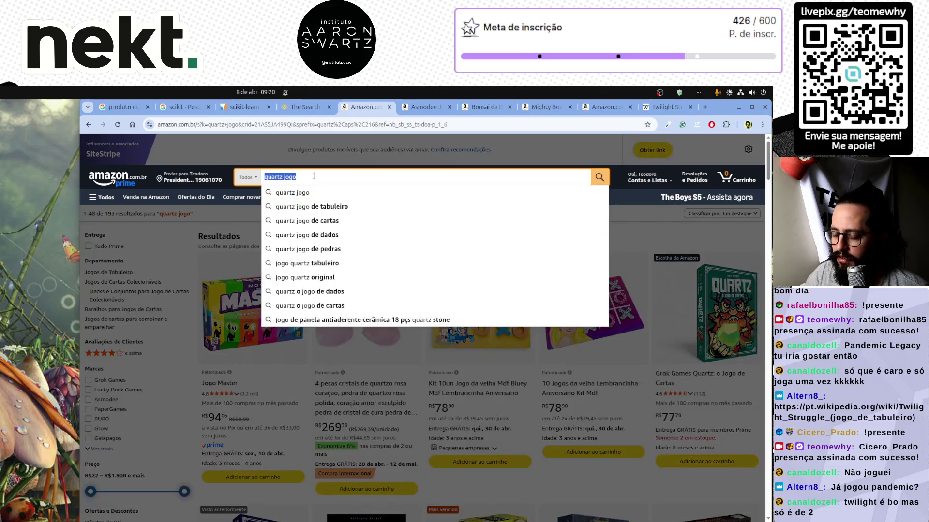
text(star wars)
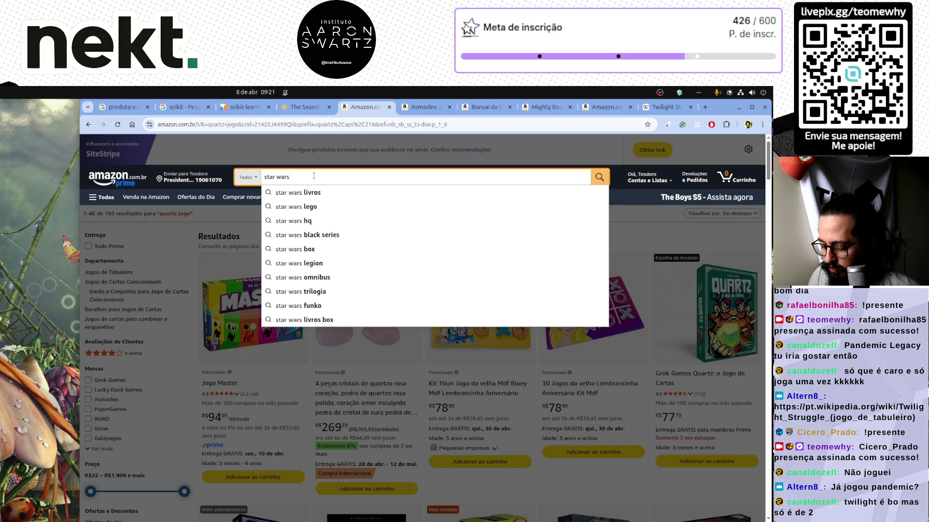
text(ndemic)
key(Return)
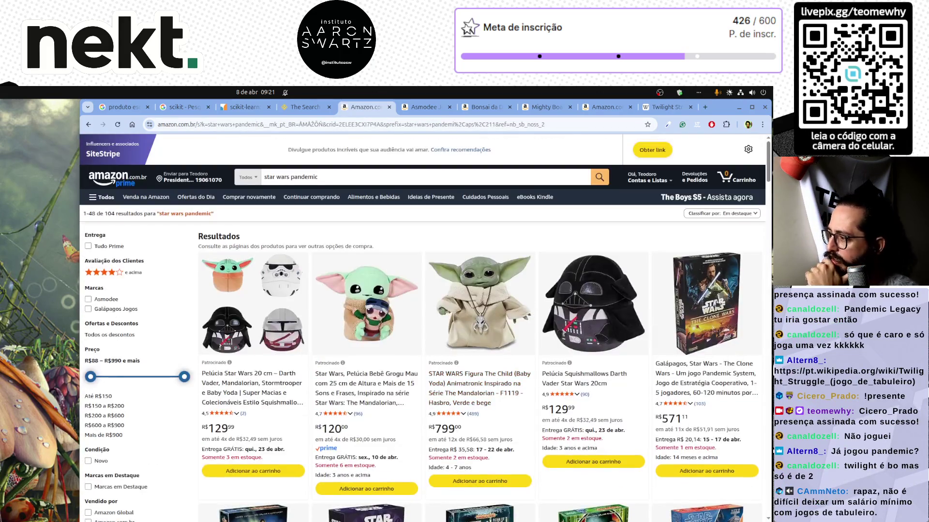
click(667, 364)
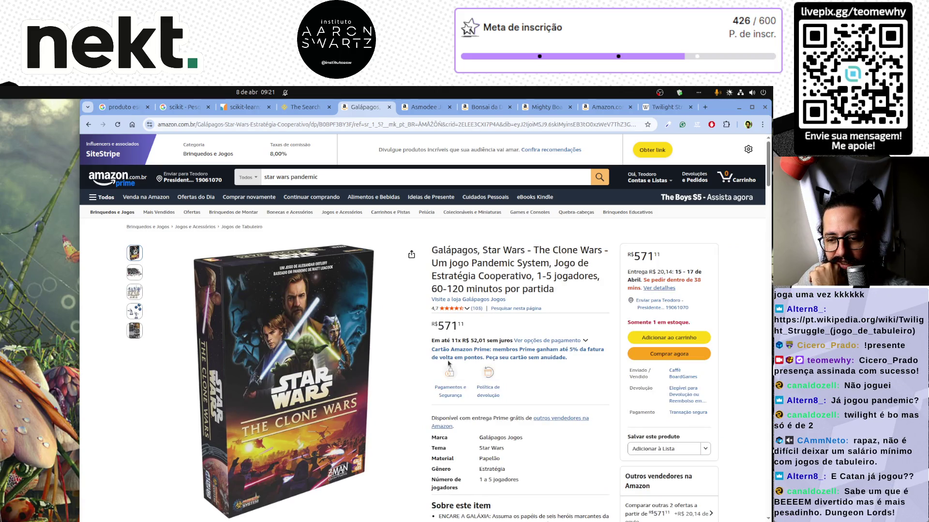
triple_click(303, 177)
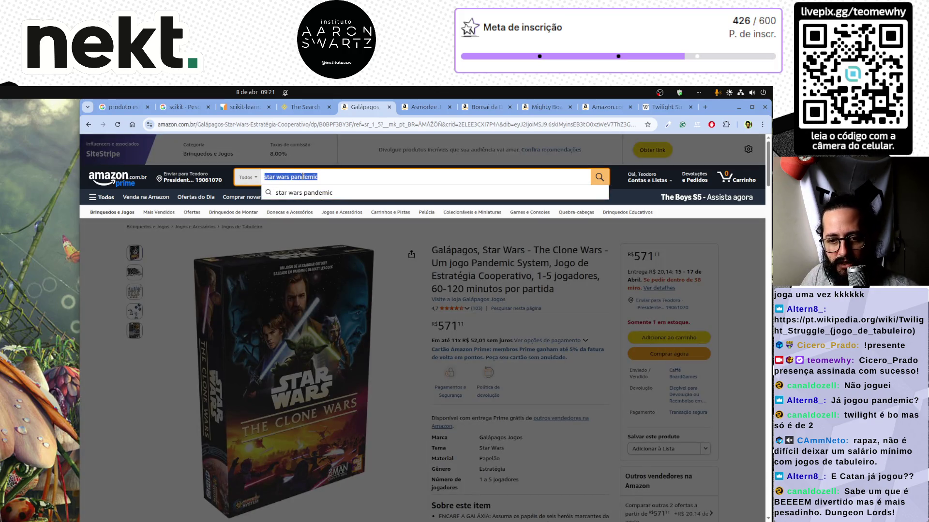
Search Amazon for 'dungeon lords', browse the results, then go back to the previous page
text(dugen)
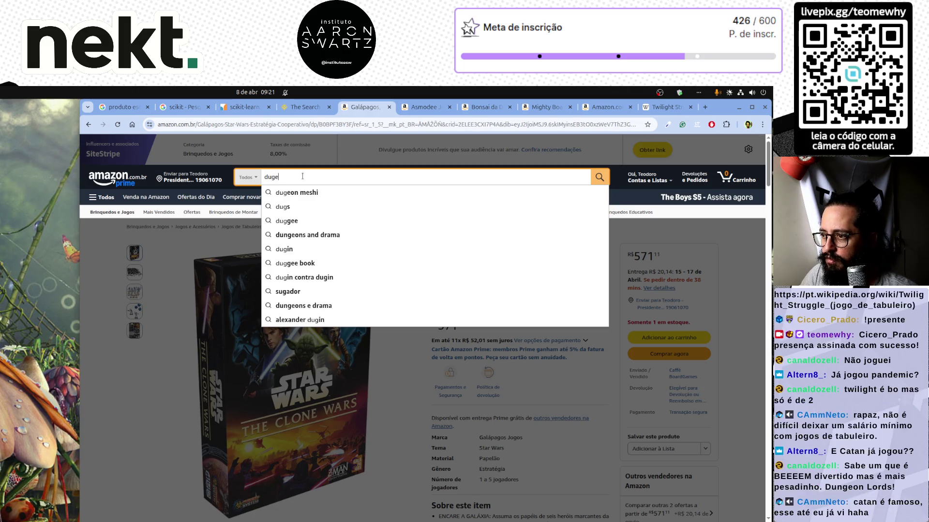
key(BackSpace)
text(on lord)
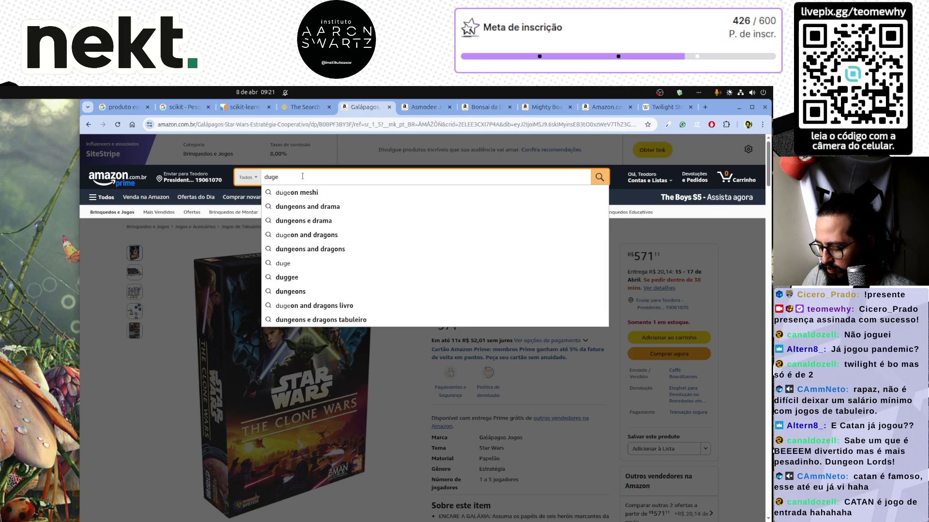
text(s)
key(Return)
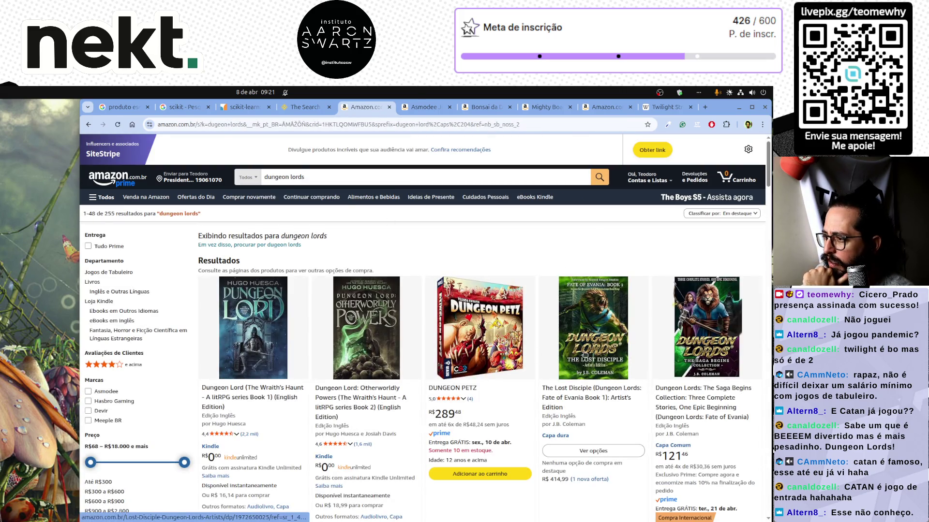
scroll(586, 358, down, 5)
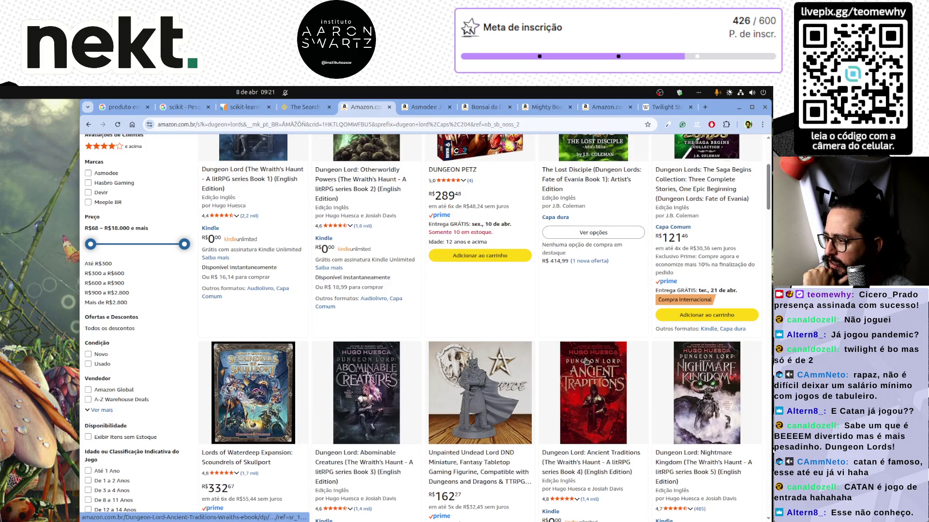
scroll(588, 361, up, 5)
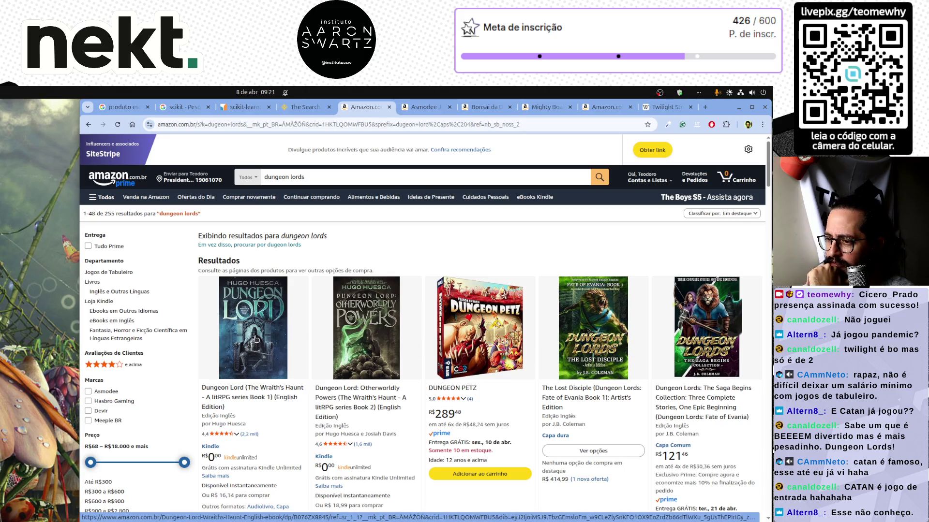
scroll(259, 342, down, 8)
scroll(259, 341, down, 2)
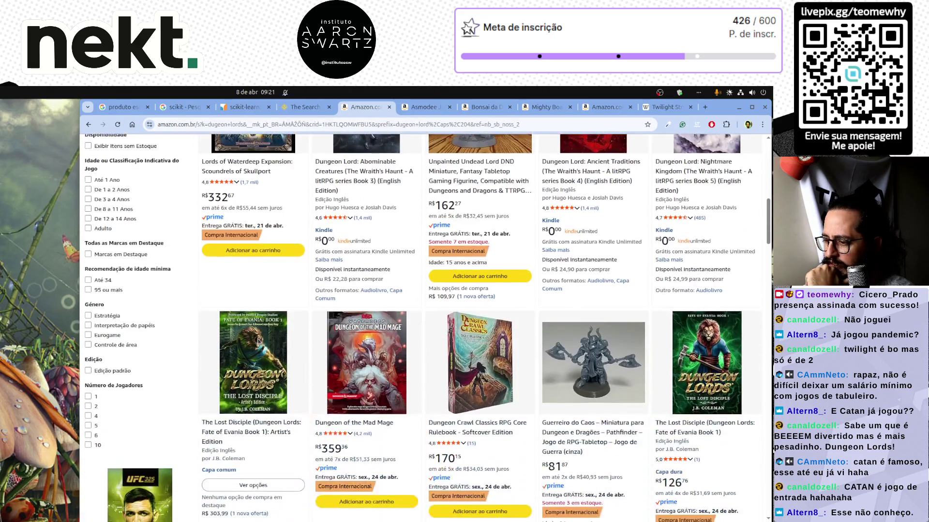
scroll(538, 385, down, 8)
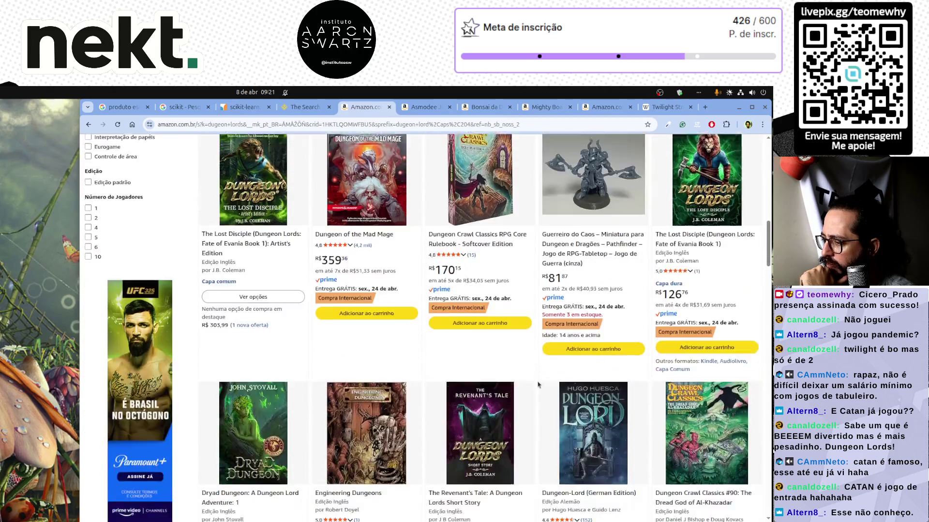
scroll(538, 385, down, 10)
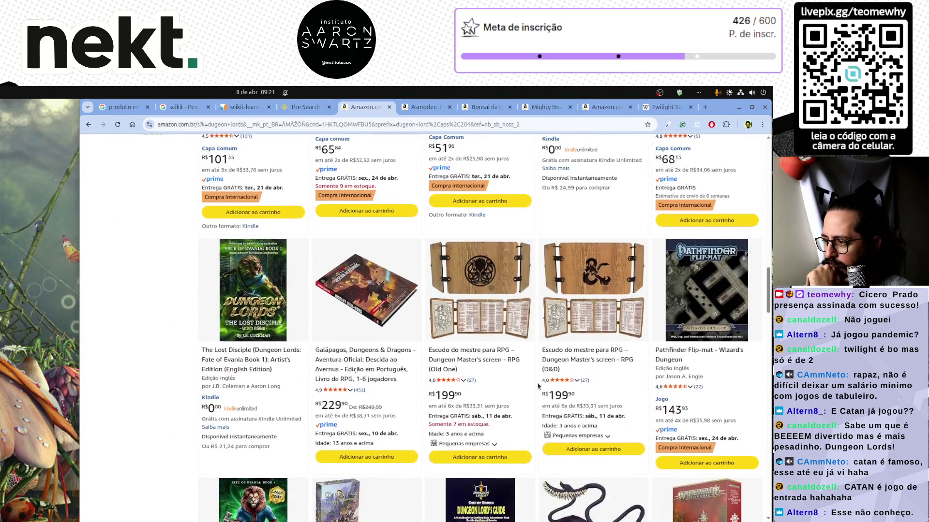
scroll(550, 401, up, 20)
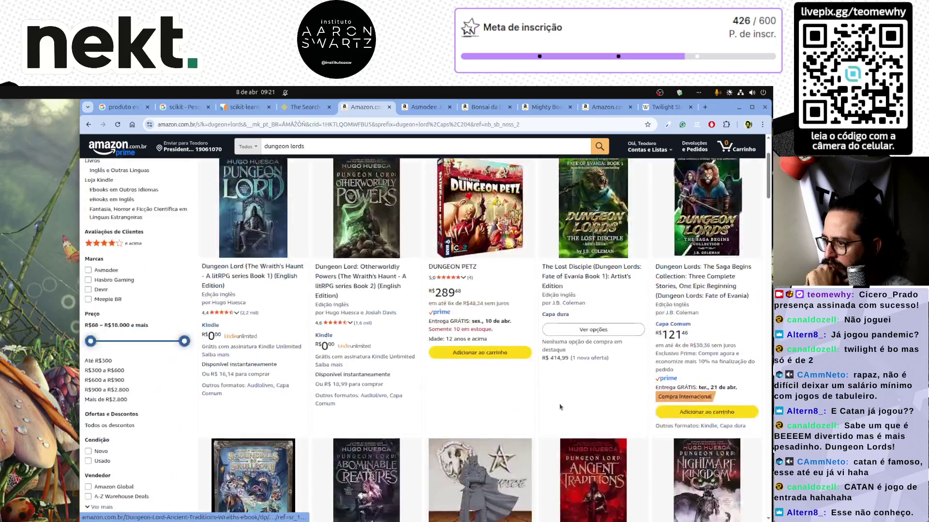
key(alt+Left)
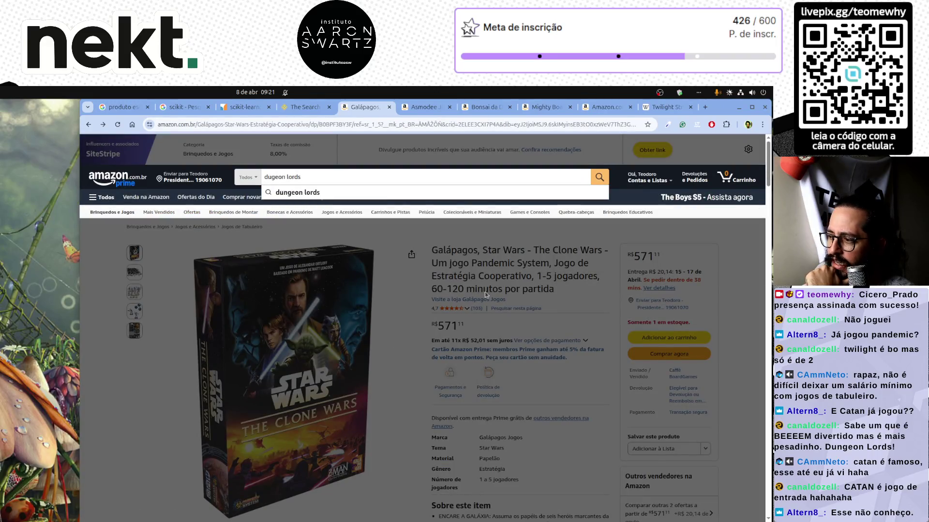
Show the board-layout photo on the Star Wars: The Clone Wars page and scroll through the listing
click(490, 279)
triple_click(490, 279)
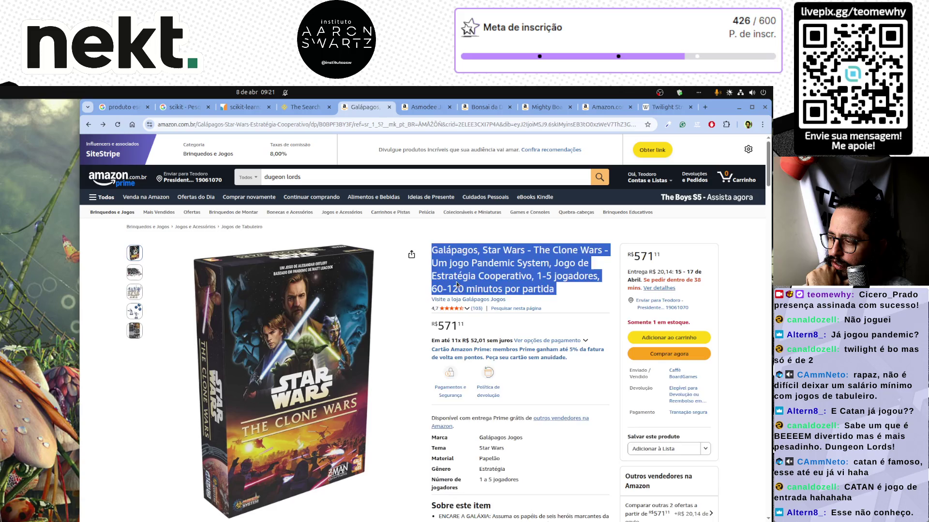
click(134, 292)
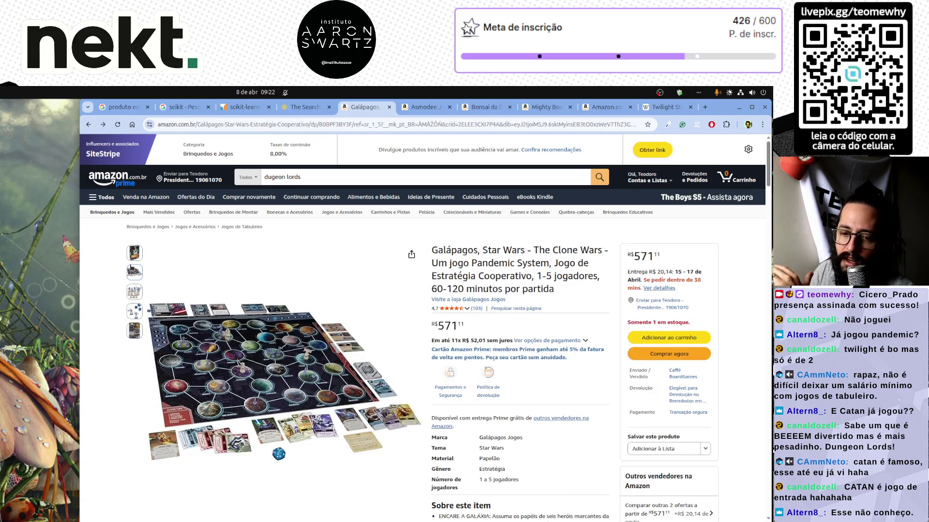
scroll(450, 461, down, 5)
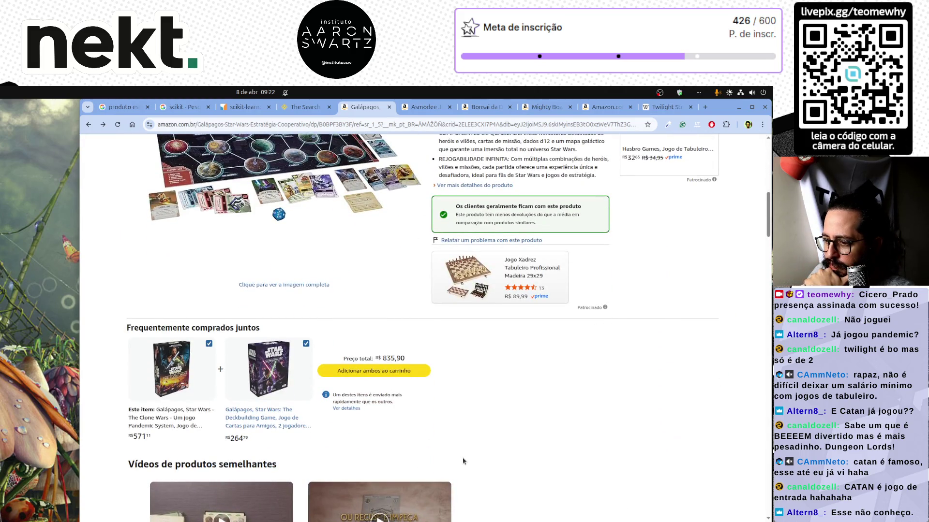
scroll(463, 461, down, 8)
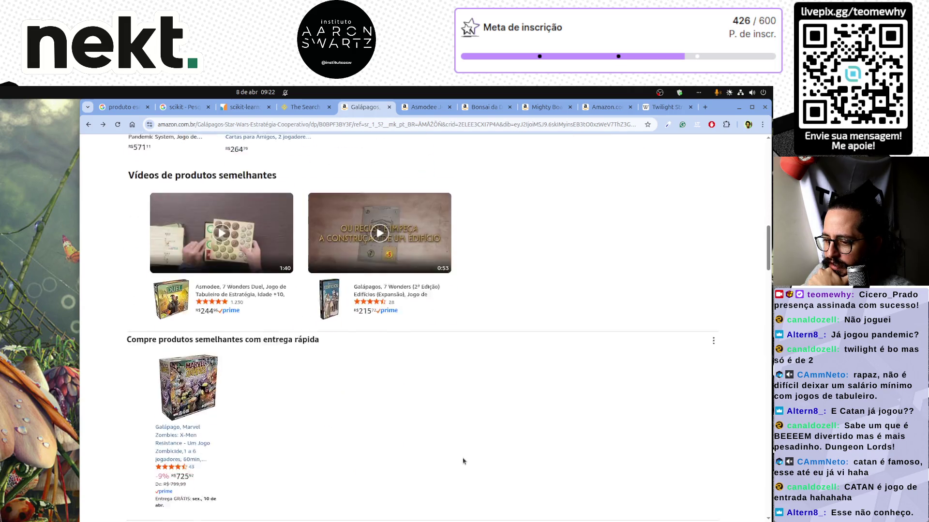
scroll(463, 461, up, 8)
text(dugeon lords)
scroll(462, 461, up, 10)
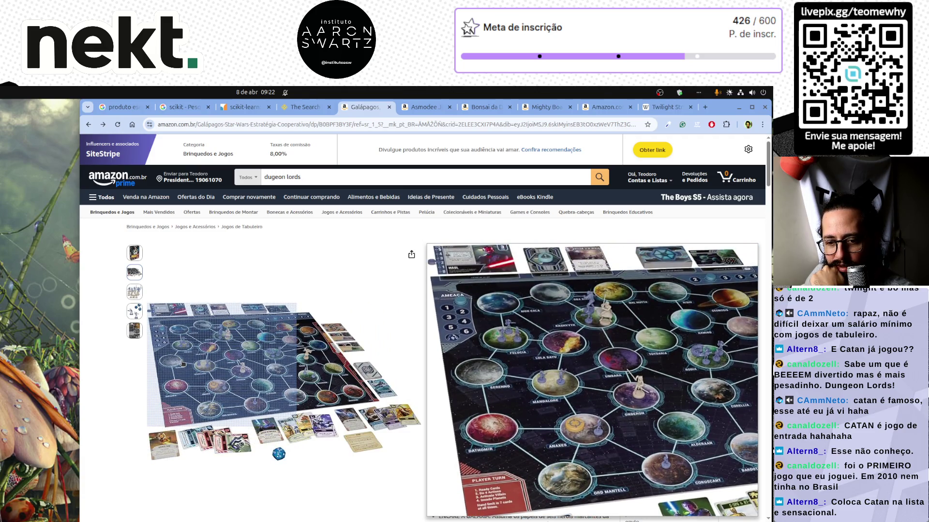
Replace the search with 'catan' and browse the 235 results
double_click(332, 180)
key(ctrl+a)
text(catan)
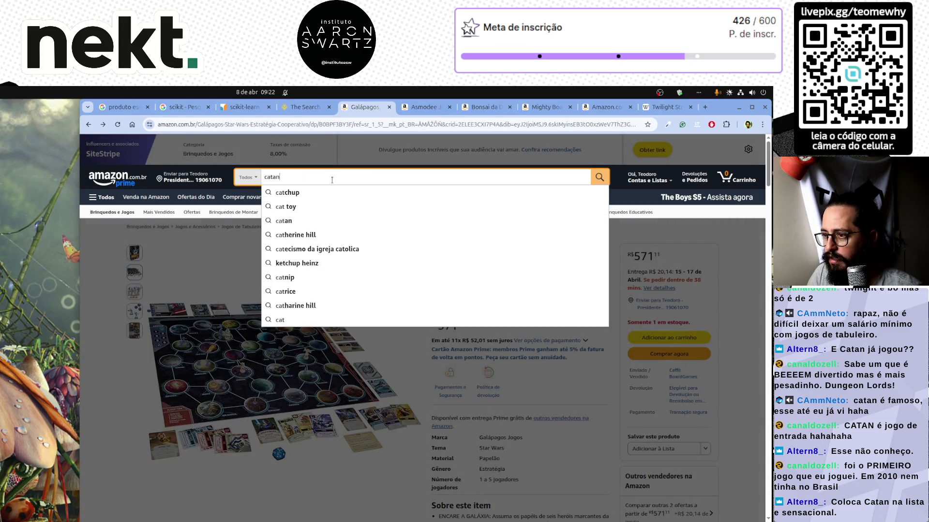
key(Return)
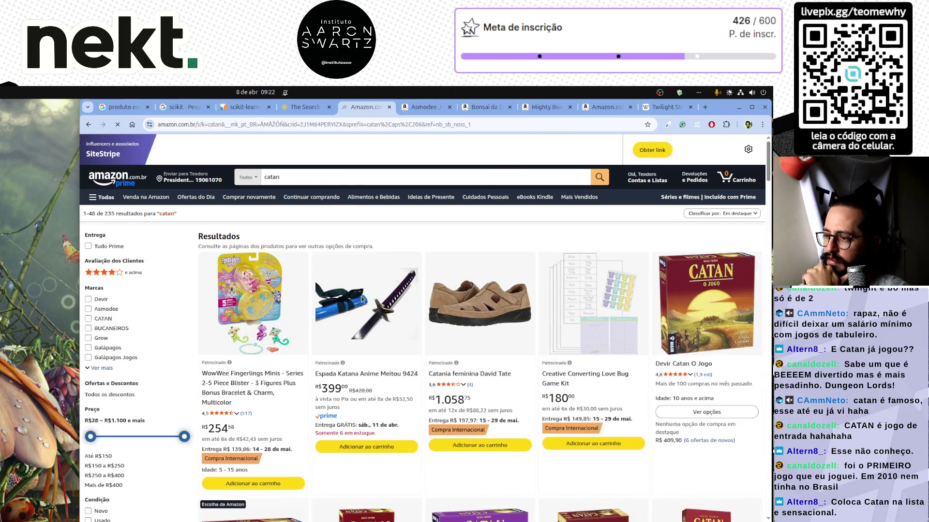
scroll(638, 415, down, 5)
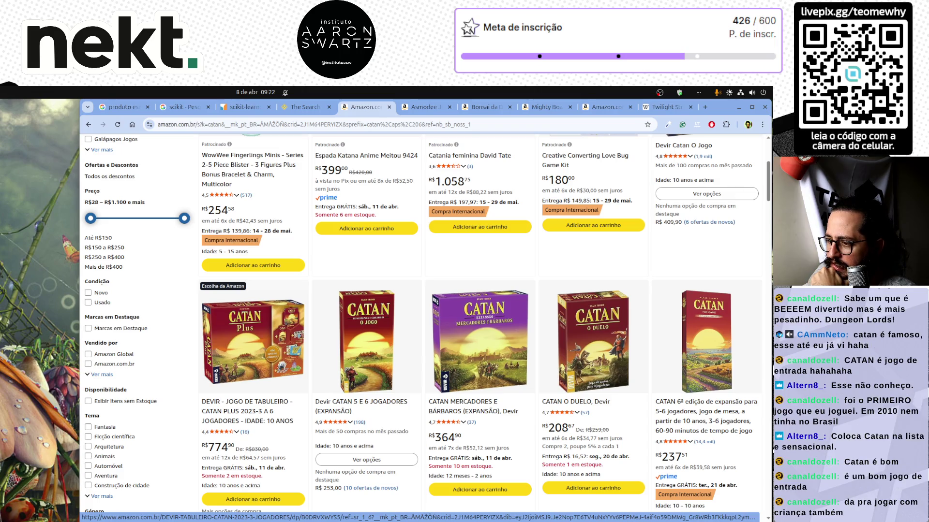
scroll(524, 420, up, 5)
Open the Devir Catan: O Jogo product page and scroll down its details
click(737, 288)
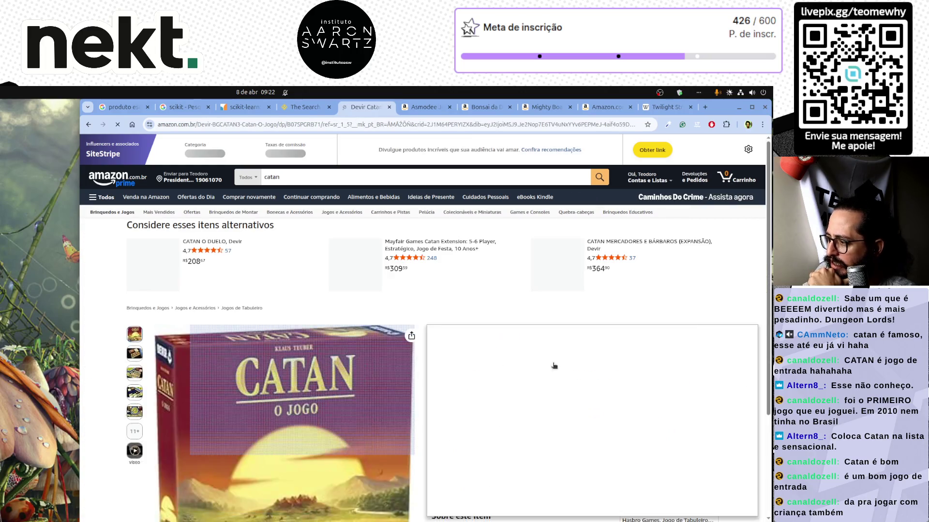
scroll(741, 321, down, 3)
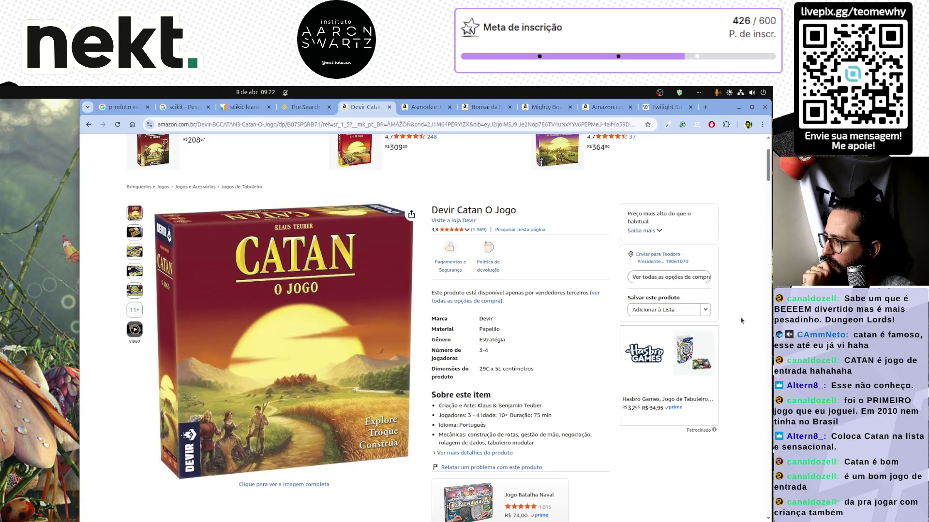
scroll(741, 321, down, 5)
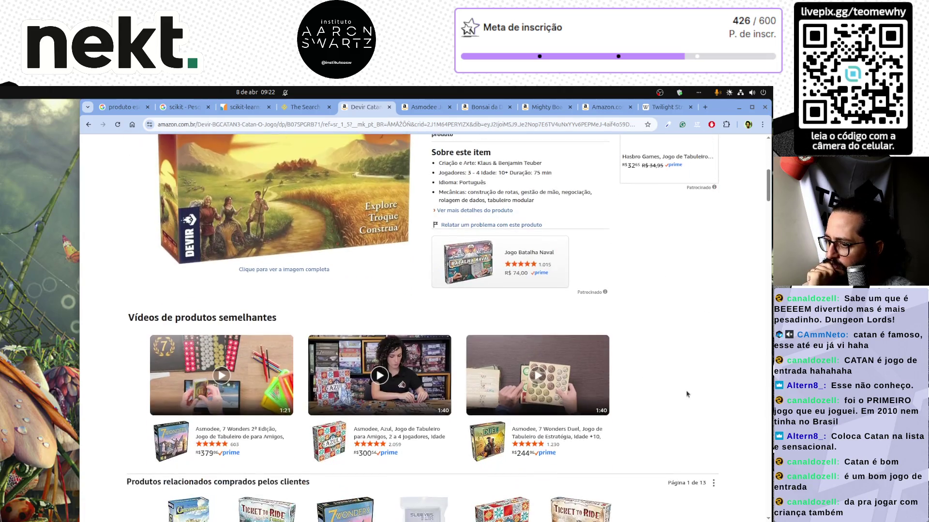
scroll(687, 394, down, 3)
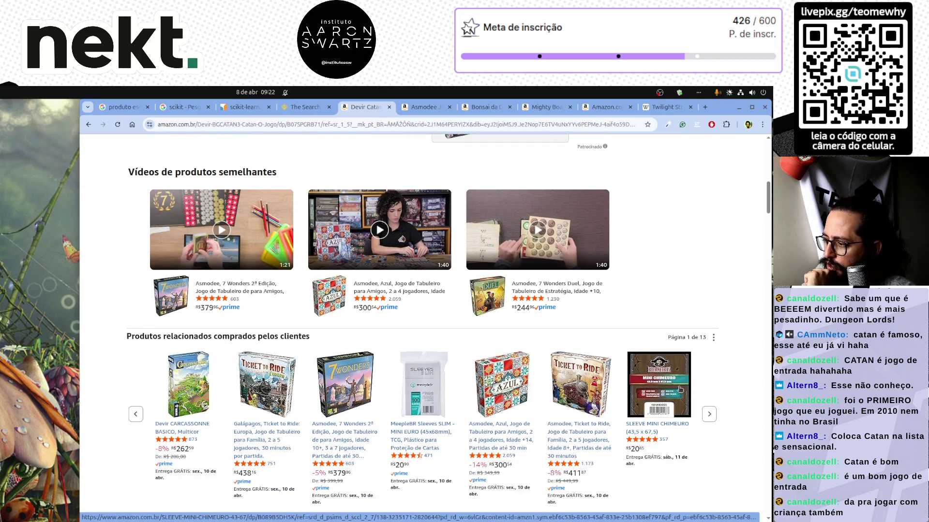
Open the related Asmodee Ticket to Ride (R$399,54) and add it to the gift list
click(588, 442)
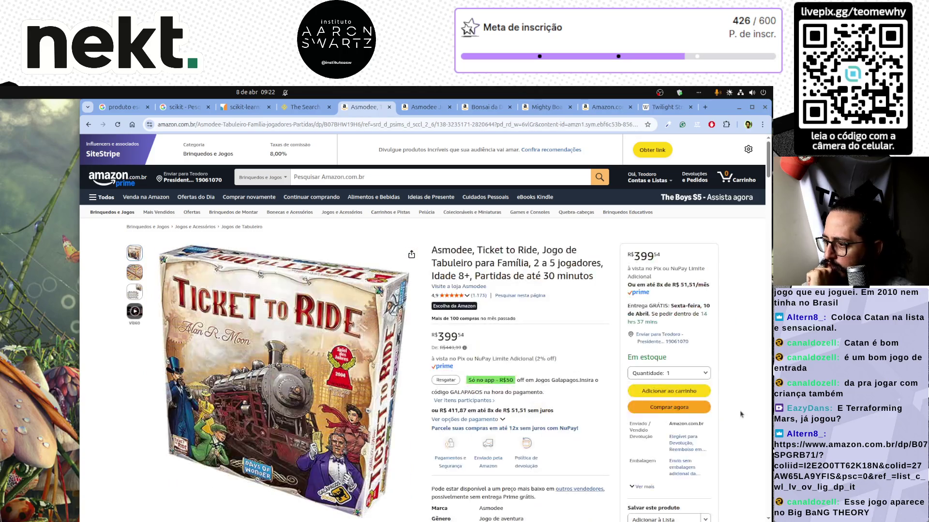
scroll(748, 377, down, 3)
click(666, 399)
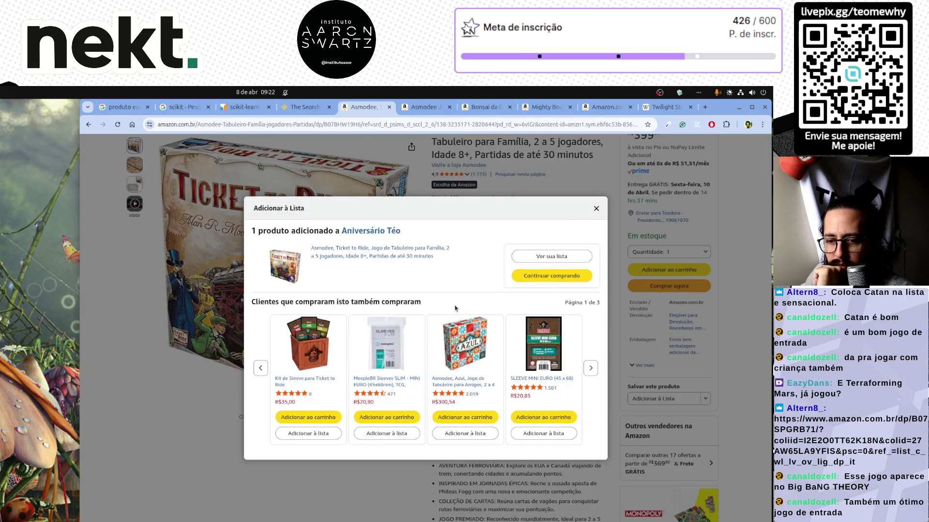
click(596, 211)
Load ludopedia.com.br in a new Chrome tab
key(ctrl+t)
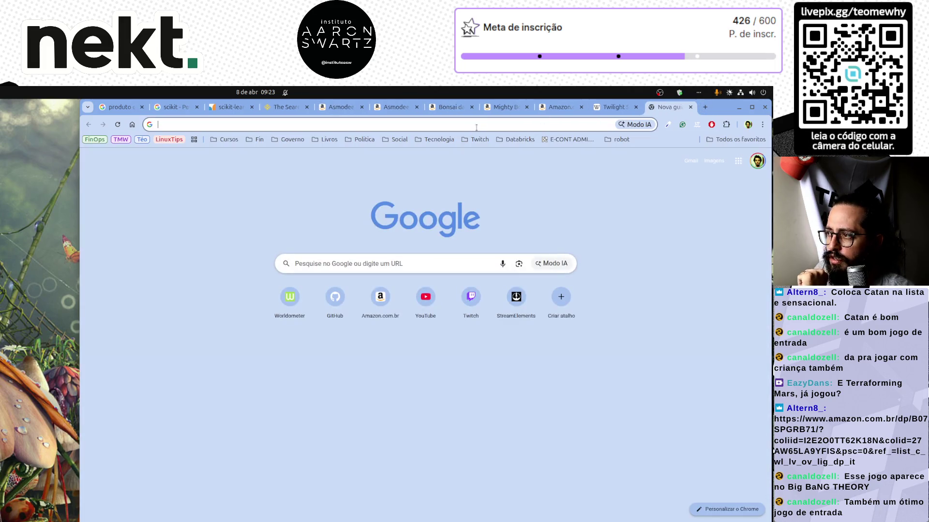
click(477, 130)
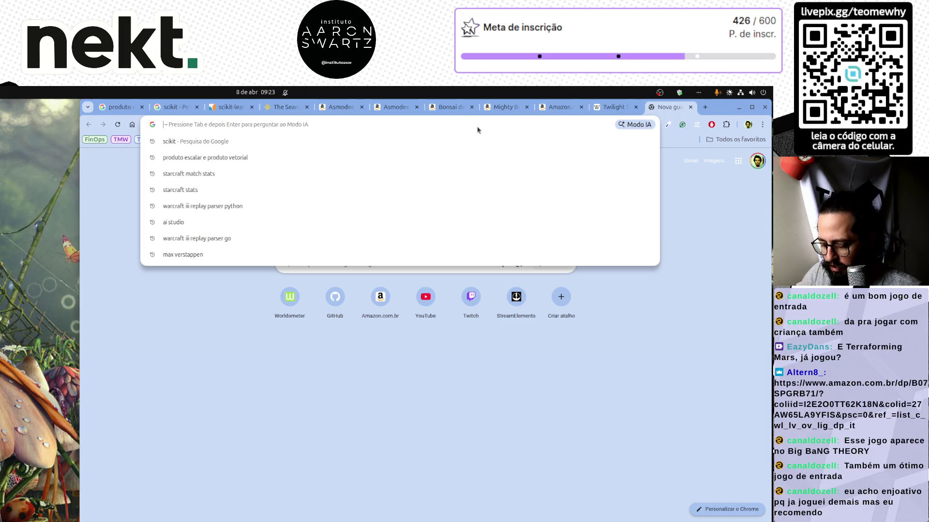
text(ludopedia.com.br)
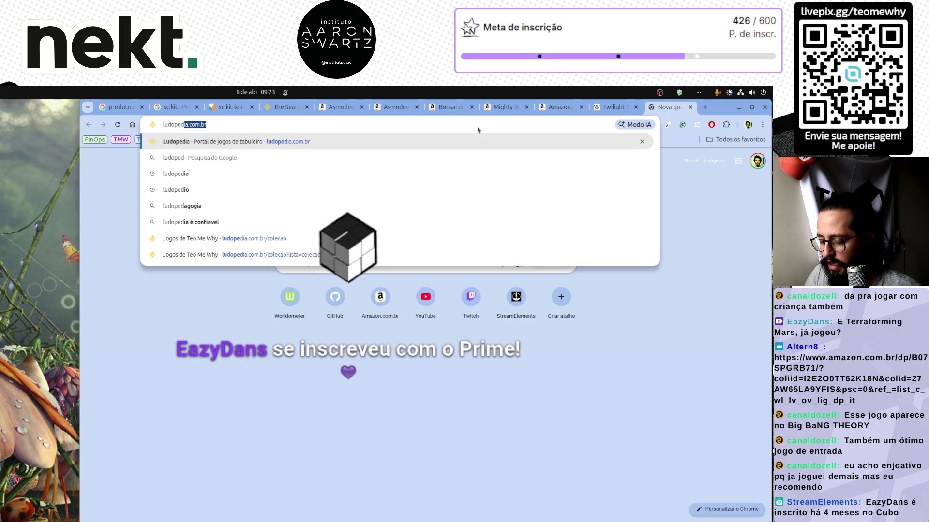
key(Return)
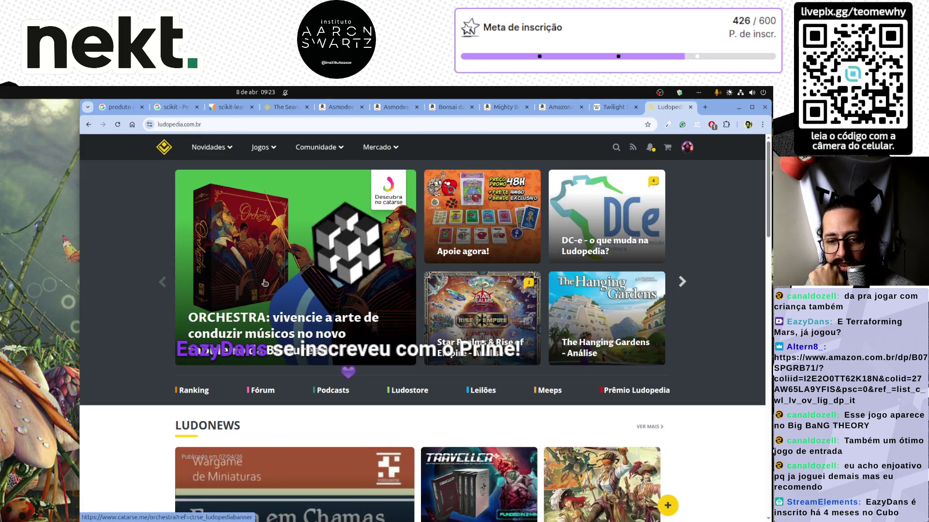
click(687, 147)
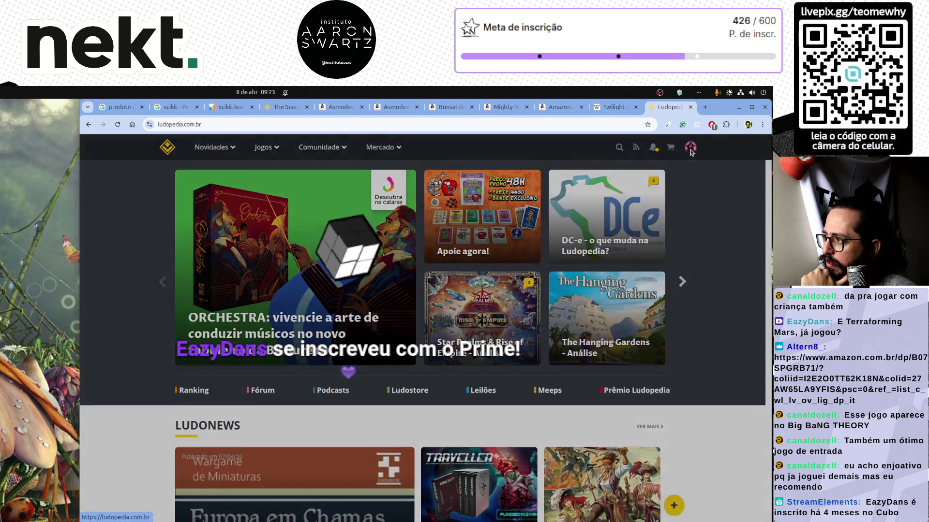
Open the Ludopedia game collection (18 games) from the avatar and copy its URL
click(656, 267)
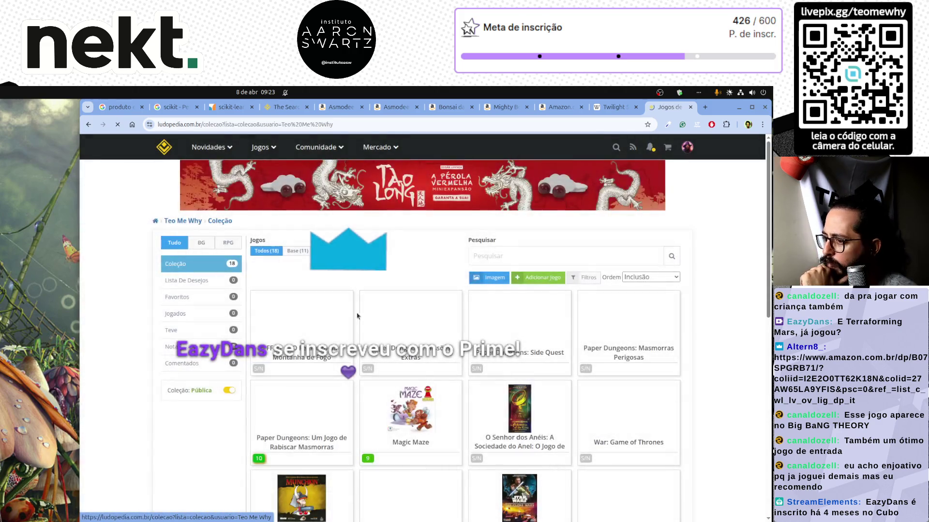
scroll(604, 396, down, 1)
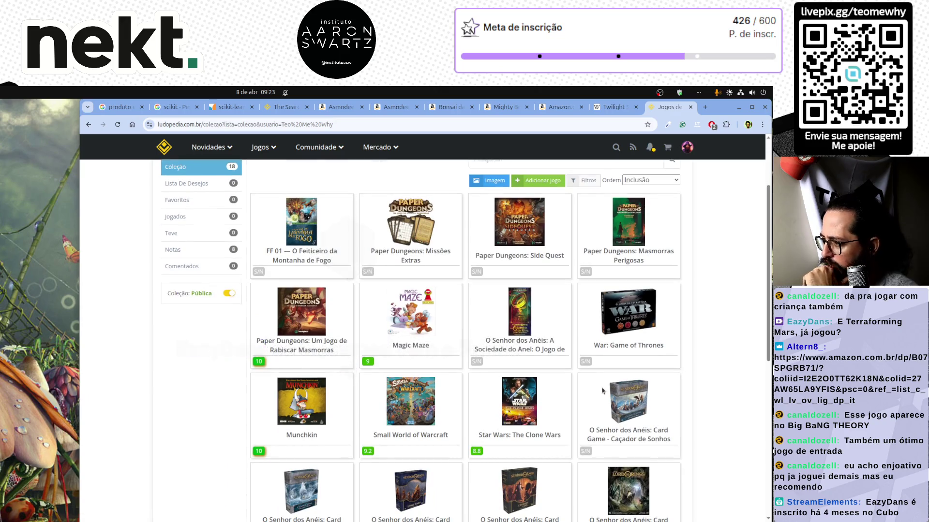
scroll(603, 391, down, 1)
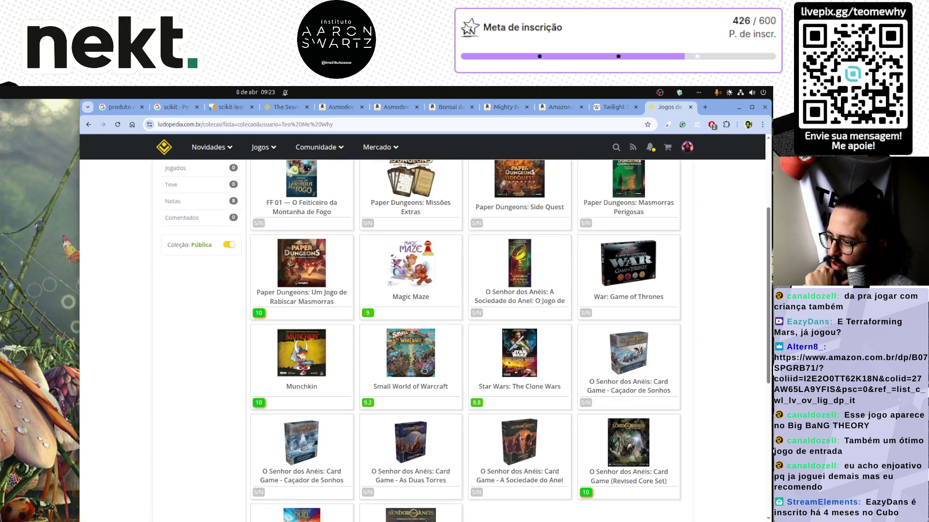
scroll(426, 378, down, 1)
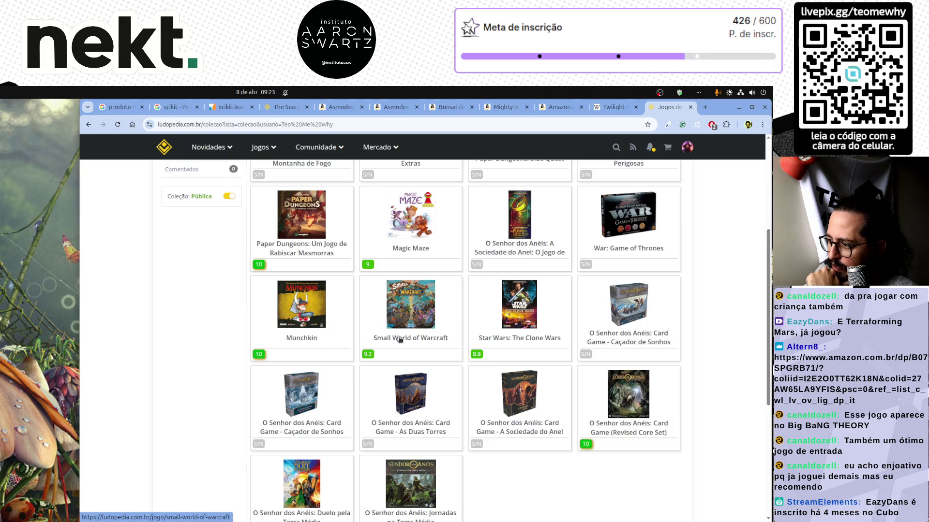
scroll(398, 339, down, 1)
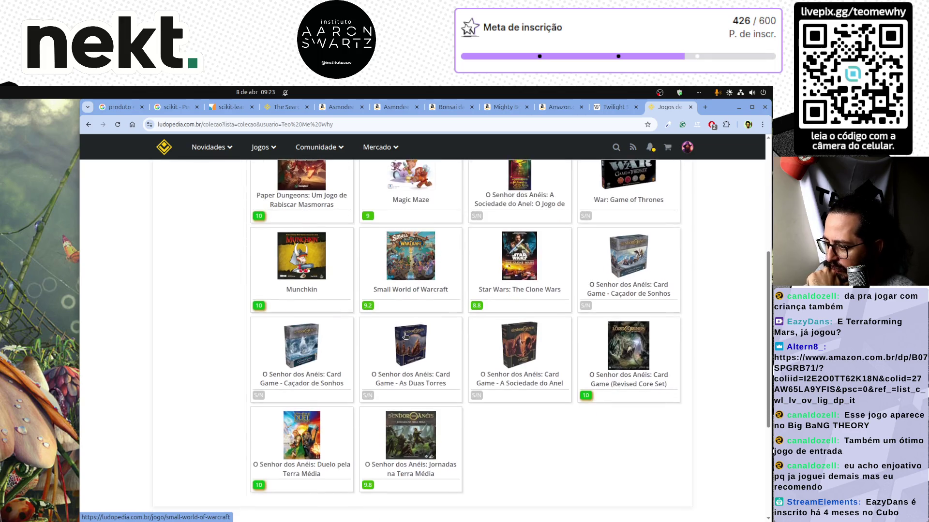
scroll(405, 312, up, 4)
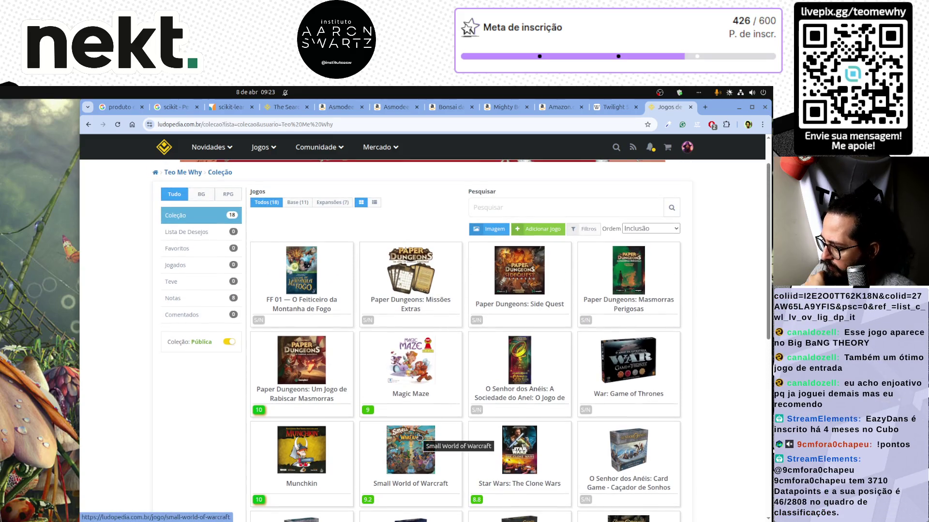
scroll(598, 369, down, 1)
key(ctrl+l)
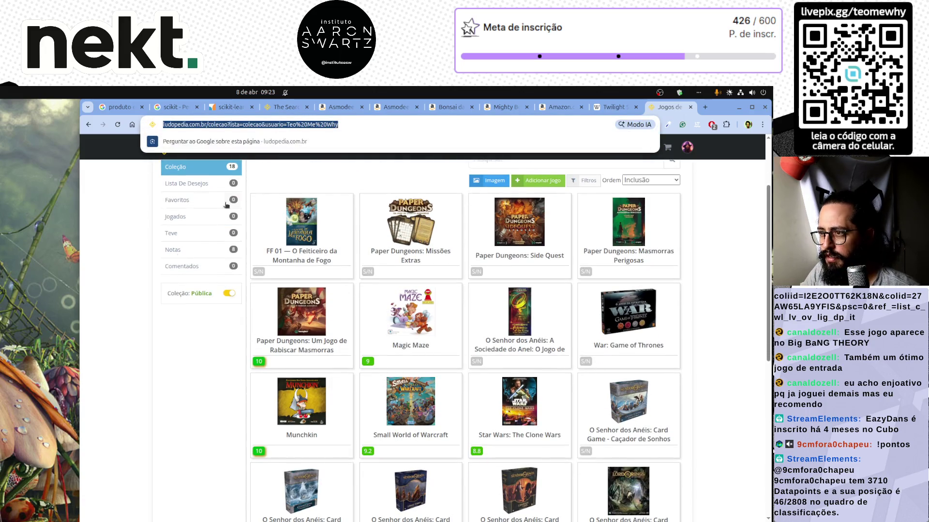
key(alt+Tab)
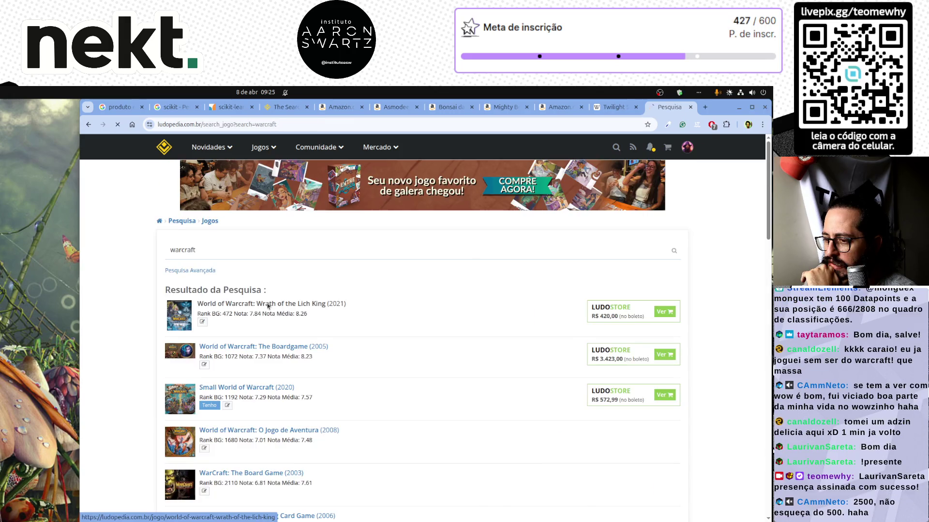
View Ludostore offers for Wrath of the Lich King, then return to Ludopedia's home page
click(268, 305)
scroll(660, 272, down, 3)
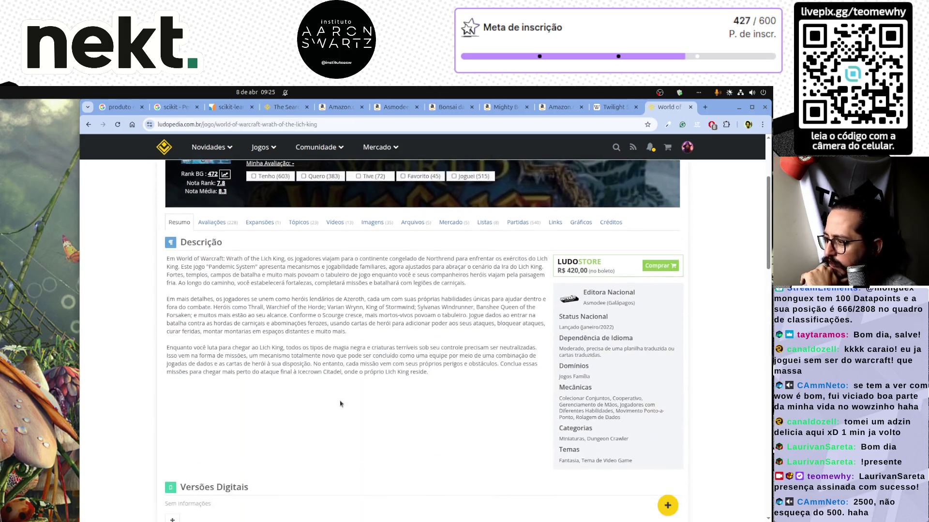
click(659, 270)
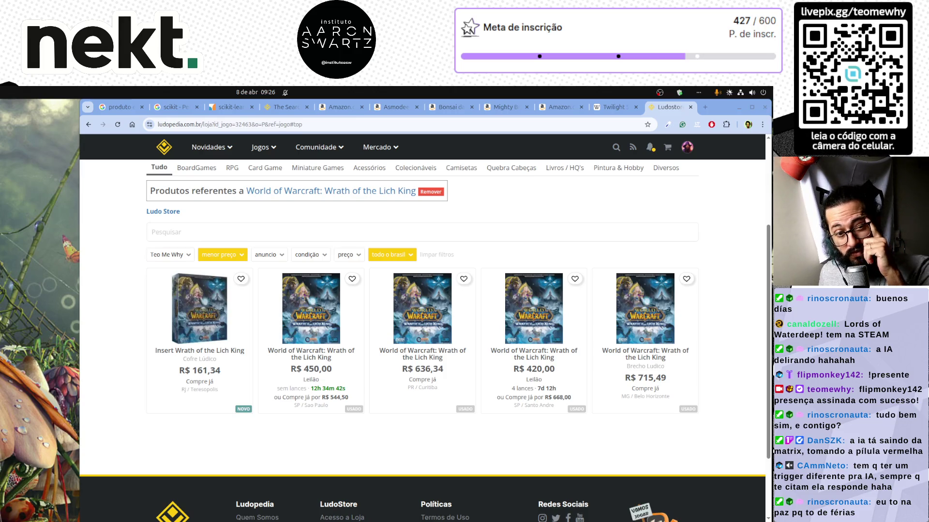
click(159, 148)
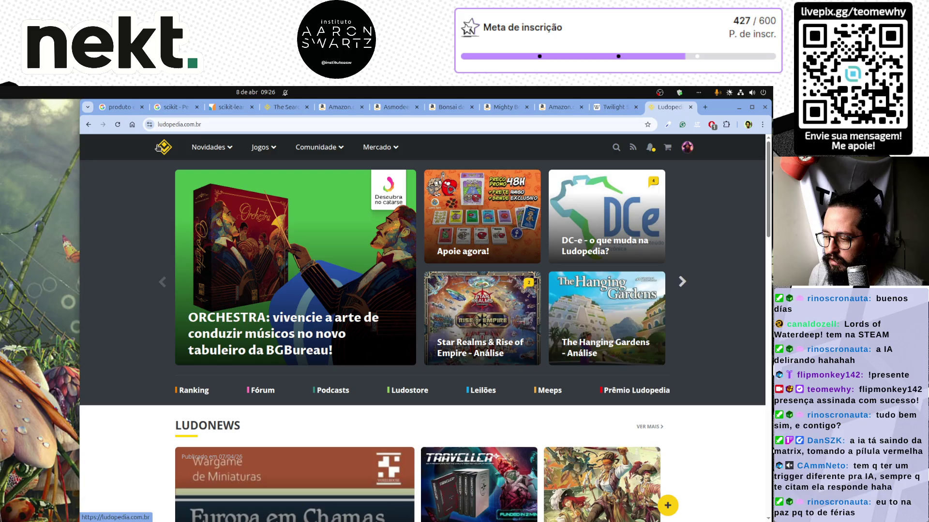
Close the Twilight and Ludopedia tabs and browse the Amazon page
click(612, 107)
middle_click(613, 108)
middle_click(612, 109)
scroll(613, 109, up, 1)
scroll(613, 109, down, 2)
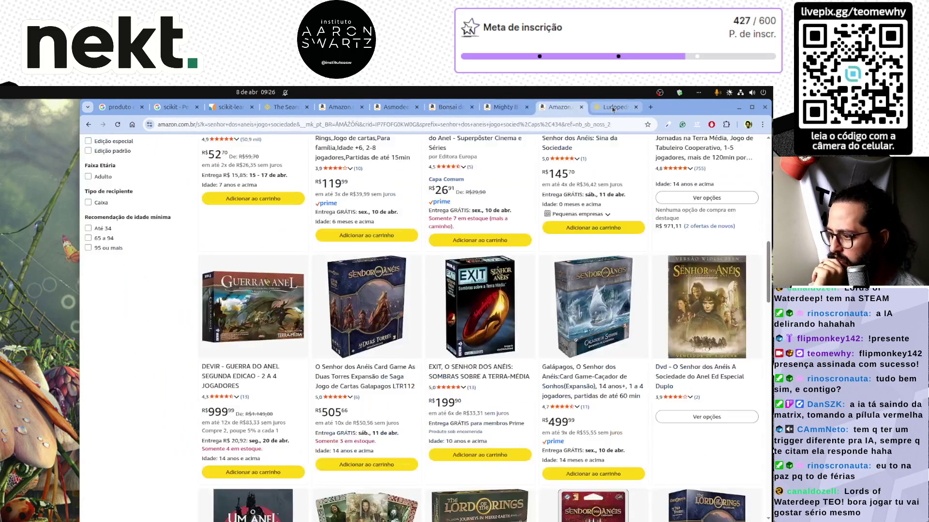
scroll(523, 296, down, 4)
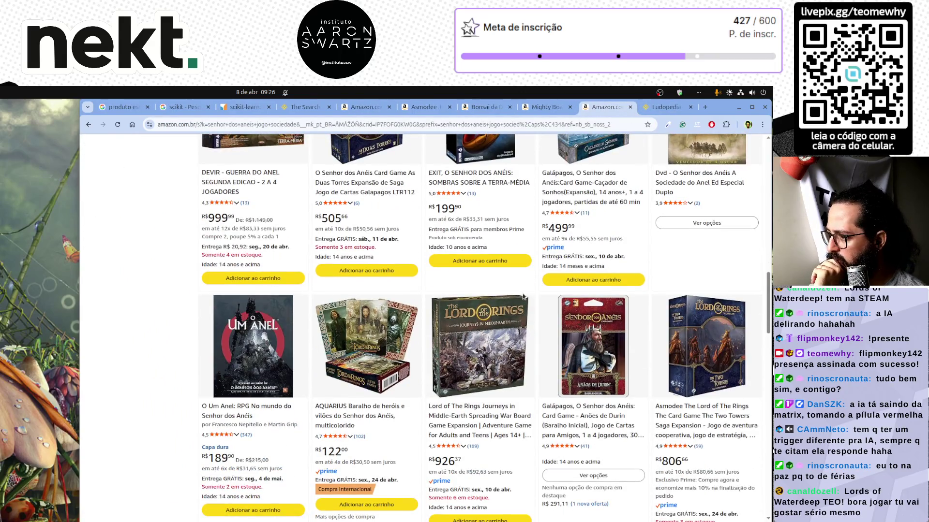
scroll(523, 296, down, 6)
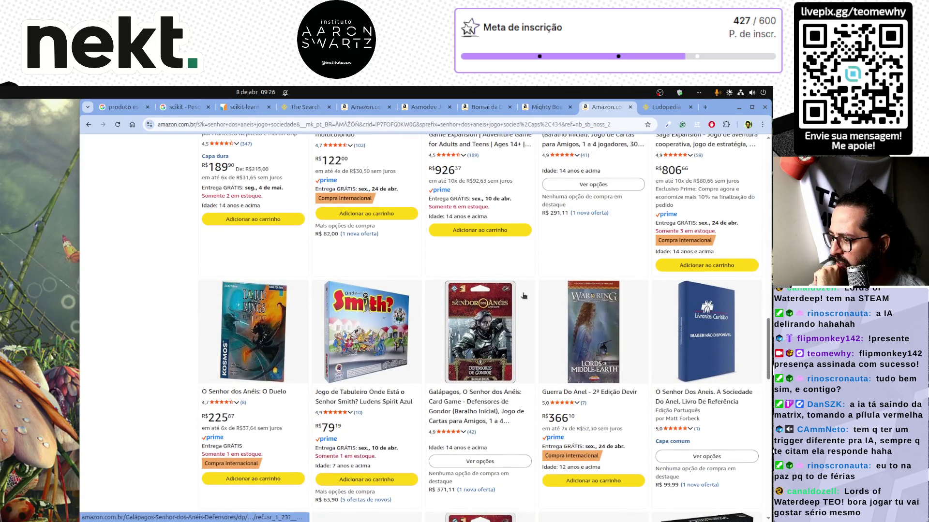
scroll(523, 296, down, 4)
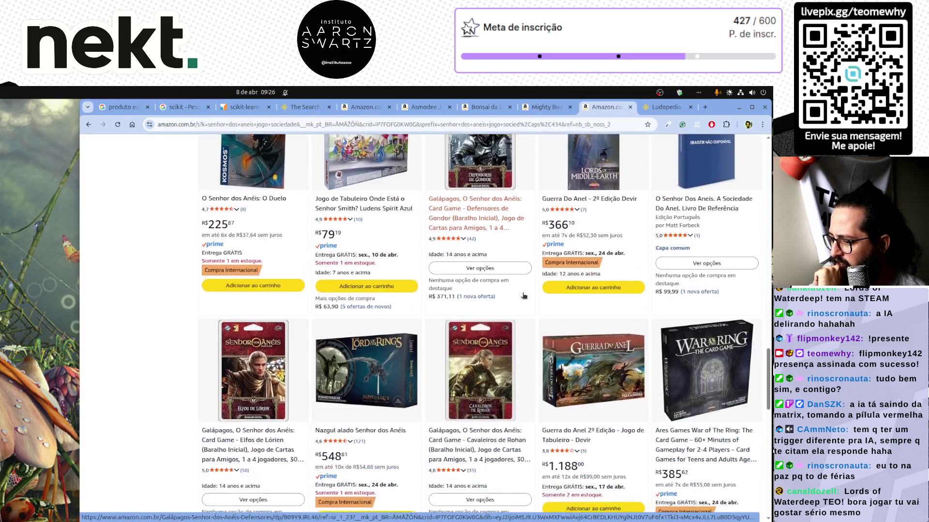
scroll(523, 296, down, 3)
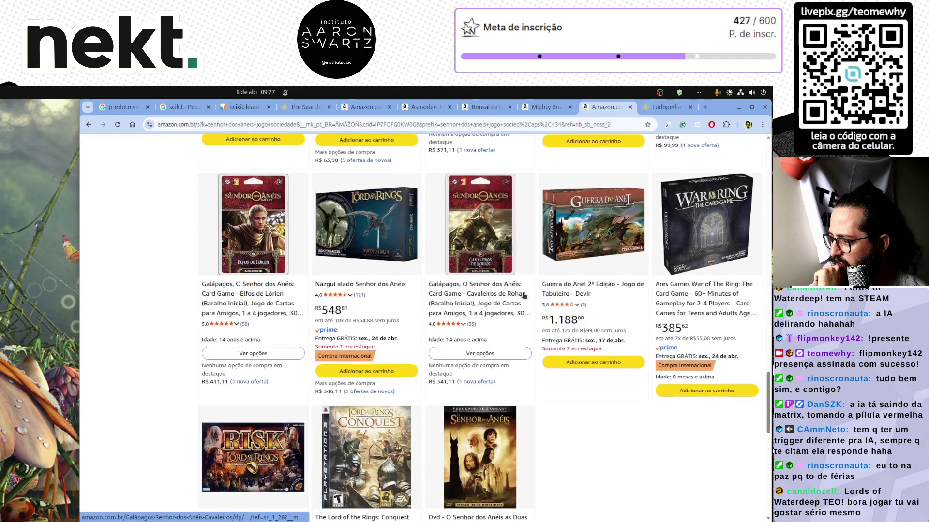
scroll(523, 296, down, 1)
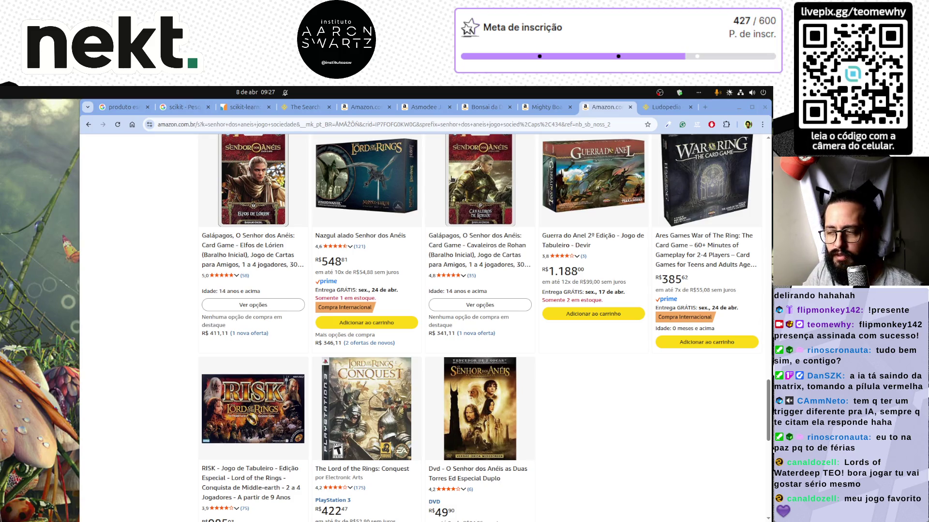
scroll(356, 269, up, 4)
Search Amazon for 'Lords of Waterdeep'
triple_click(353, 146)
text(Lords of Waterdeep\)
key(BackSpace)
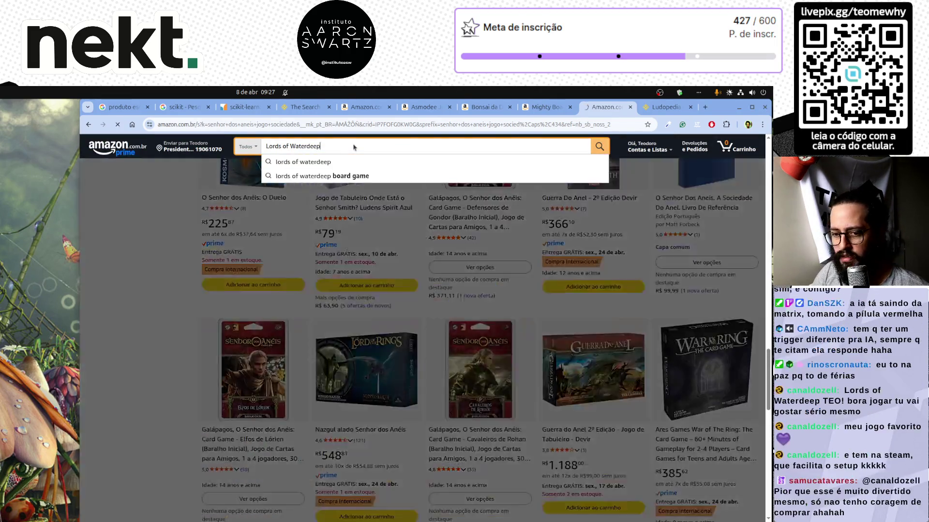
key(Return)
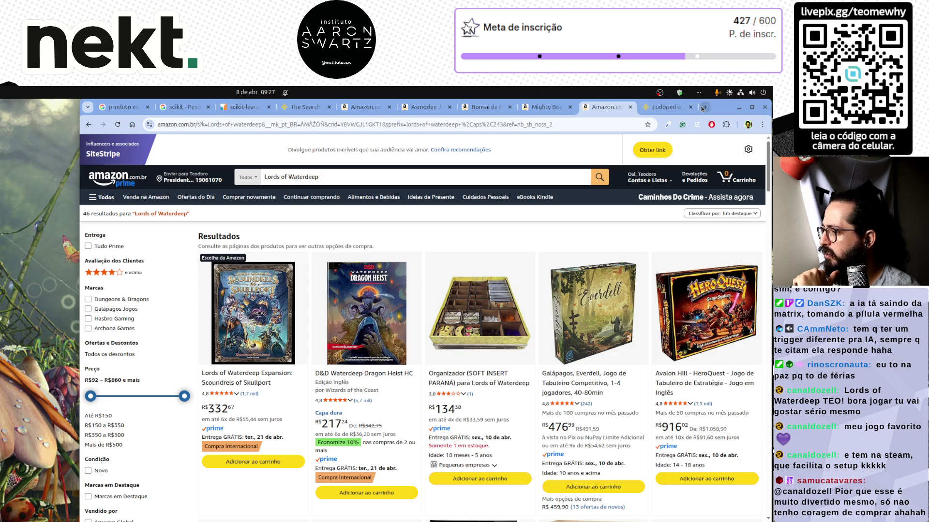
key(super)
Launch Steam, dismiss the NVIDIA warning, and open the D&D Lords of Waterdeep store page
text(steam)
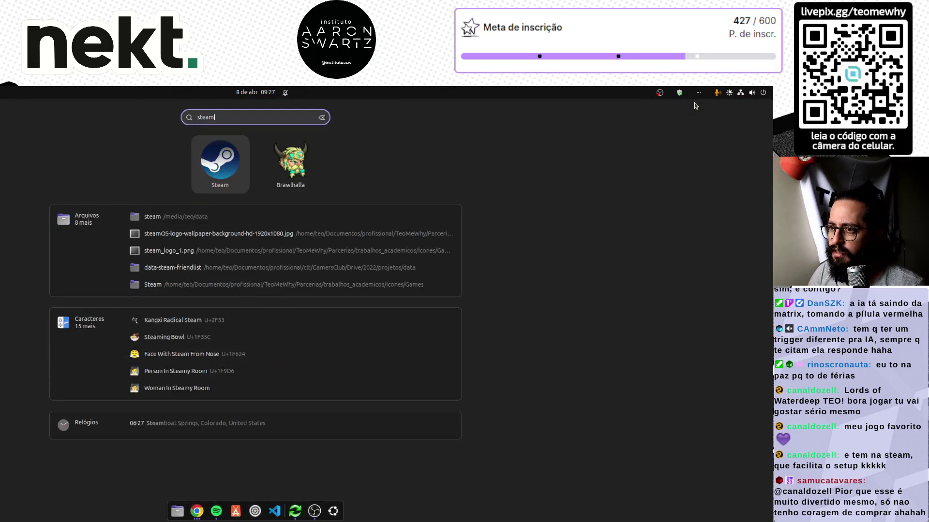
key(Return)
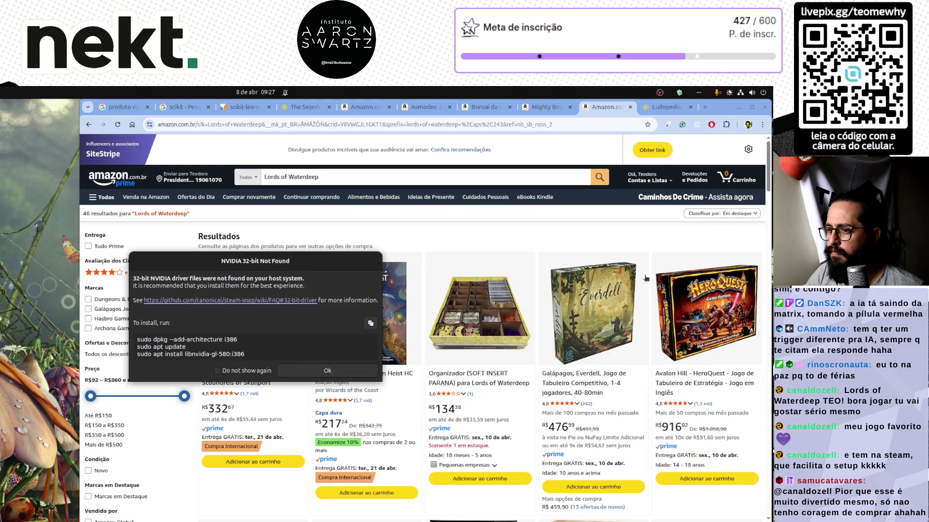
click(309, 374)
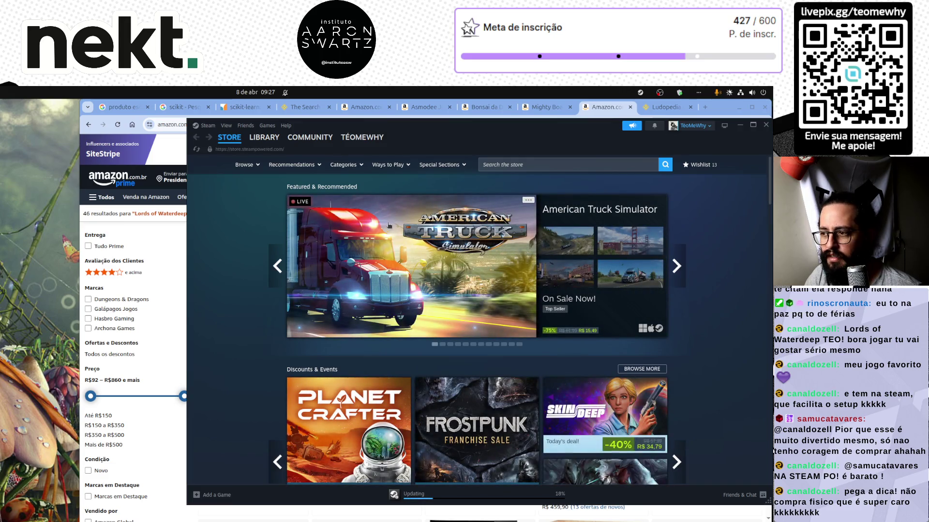
click(522, 165)
text(Lords of Waterdeep)
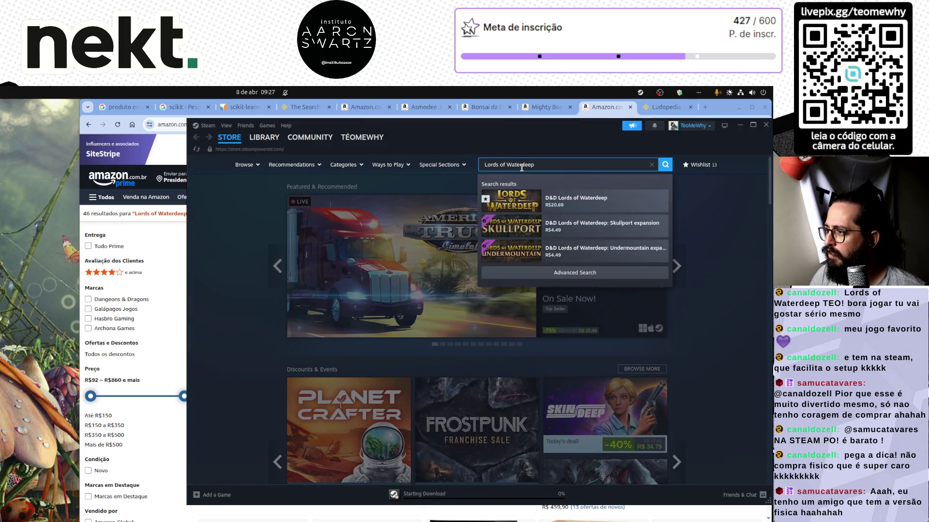
key(Return)
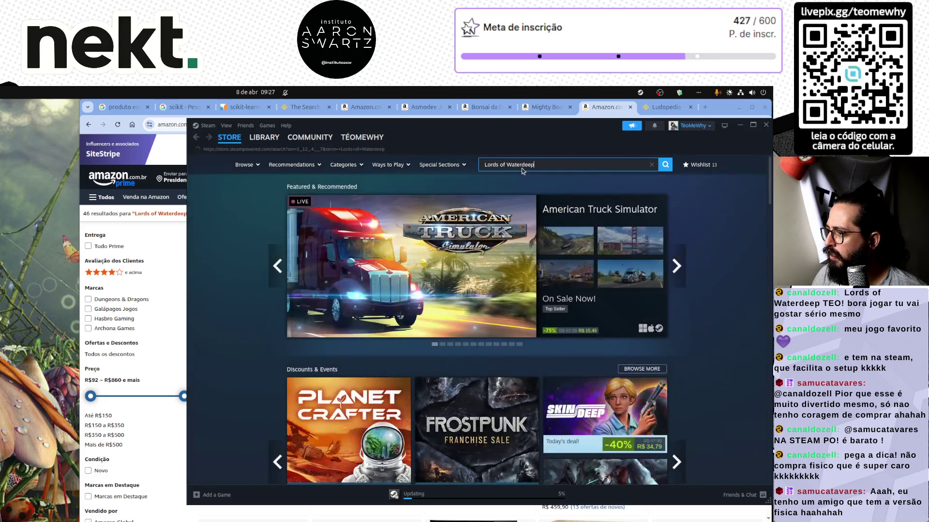
mouse_move(400, 275)
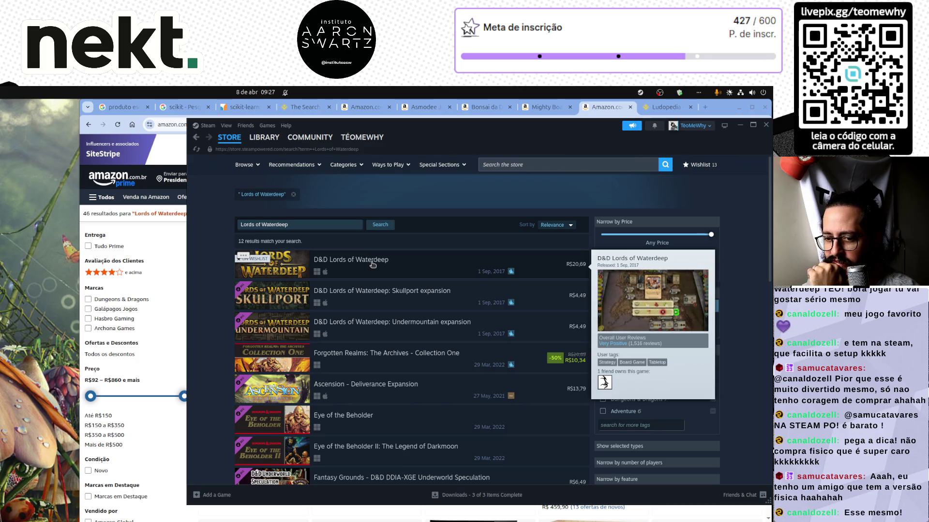
click(371, 265)
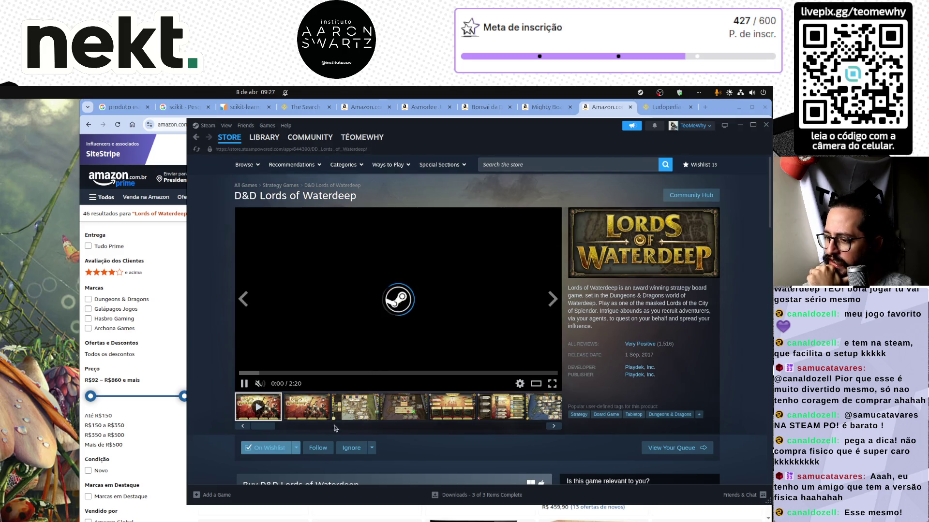
Browse the game's five gameplay screenshots, then bring Amazon's search results back
click(345, 411)
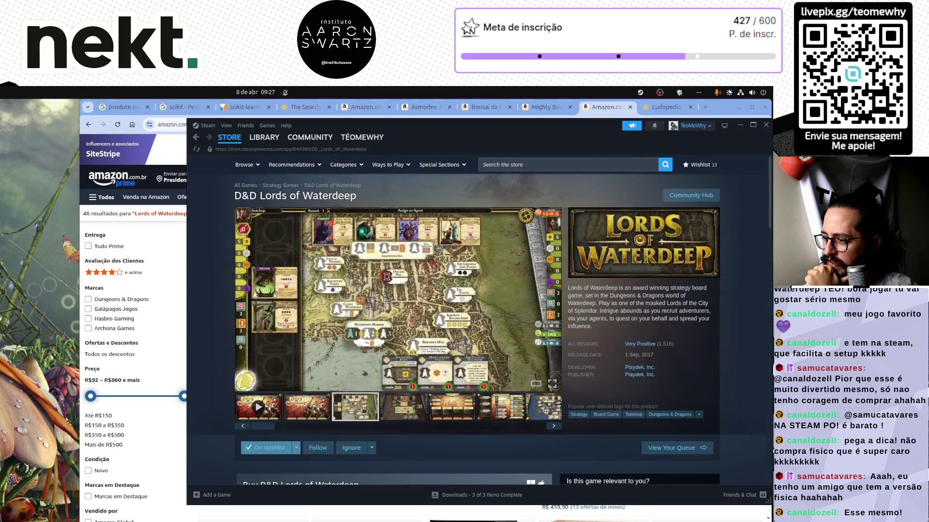
click(405, 415)
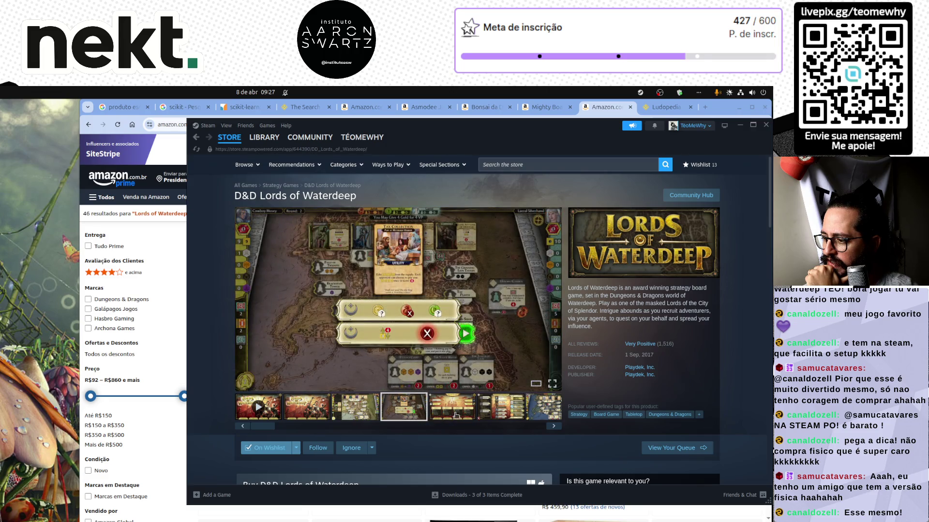
click(453, 416)
click(498, 417)
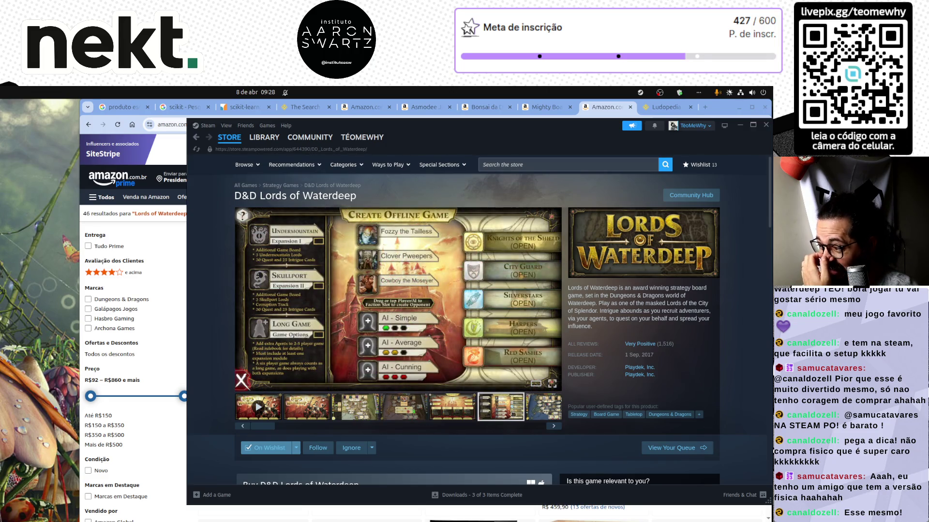
click(549, 411)
scroll(521, 418, down, 4)
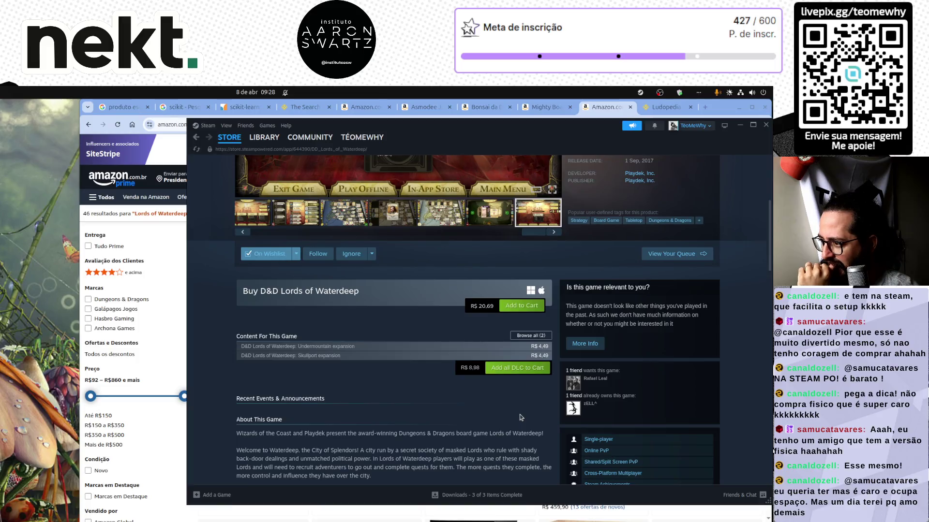
scroll(435, 394, up, 4)
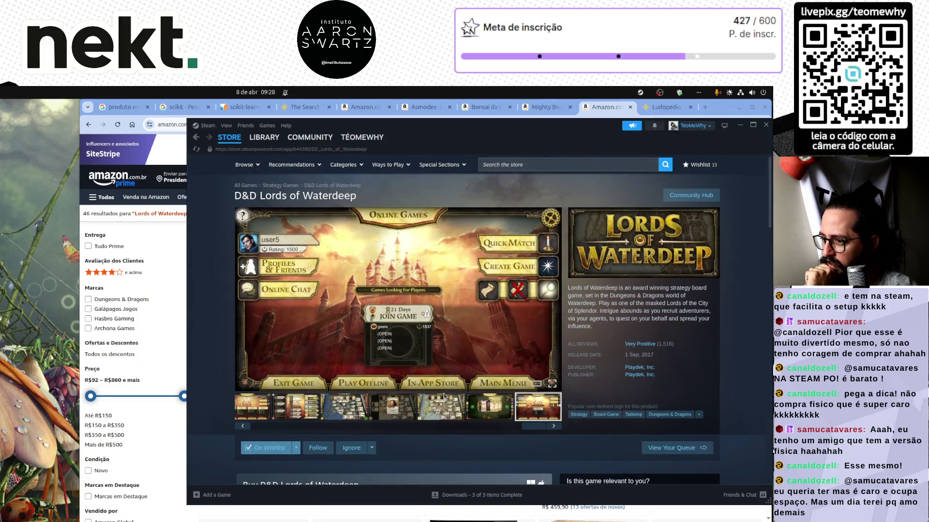
mouse_move(257, 143)
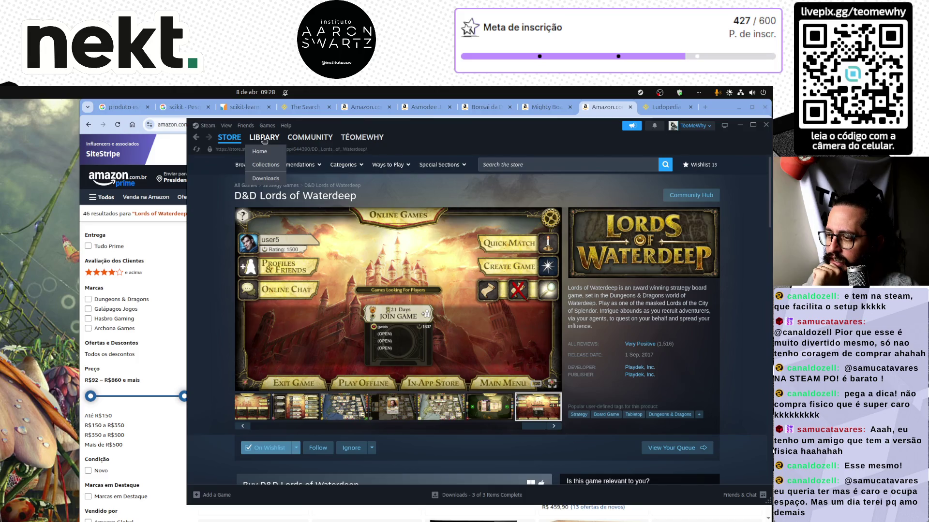
click(161, 240)
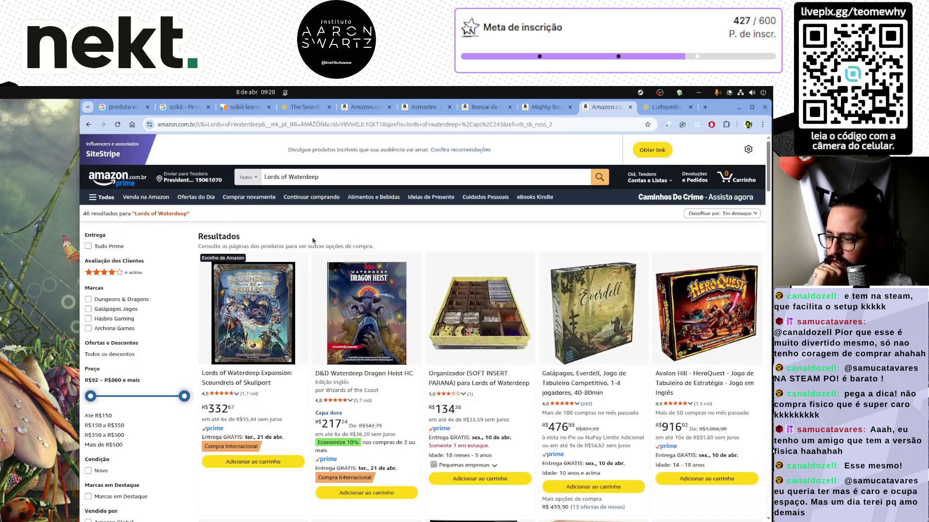
scroll(574, 327, down, 5)
scroll(573, 326, down, 3)
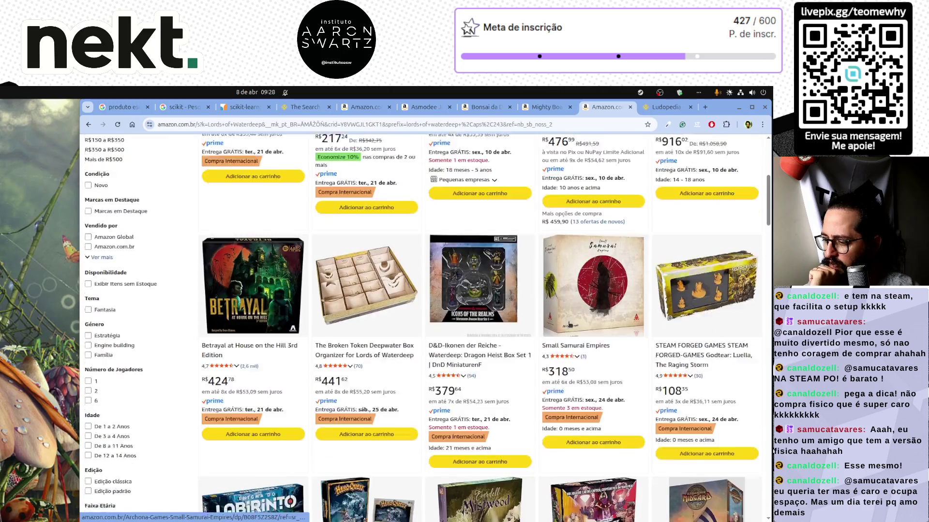
scroll(570, 325, down, 7)
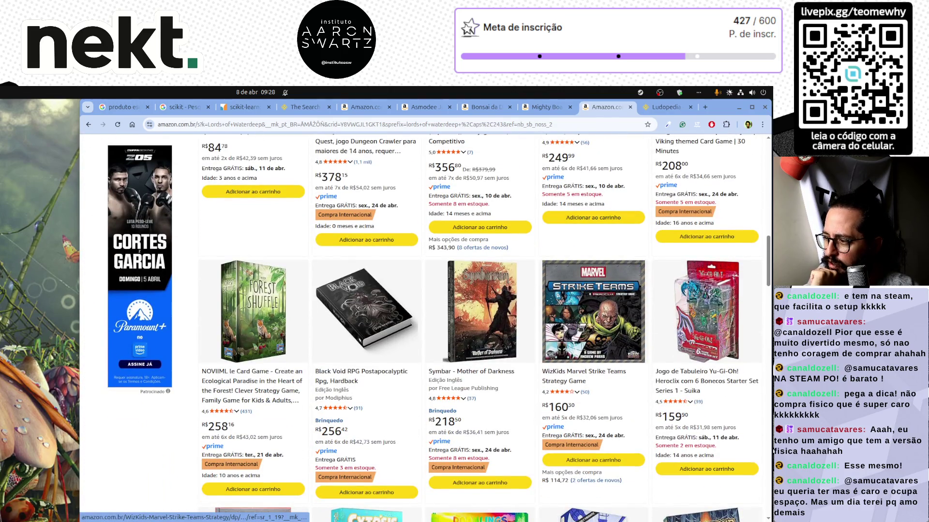
scroll(580, 327, down, 3)
scroll(590, 327, down, 5)
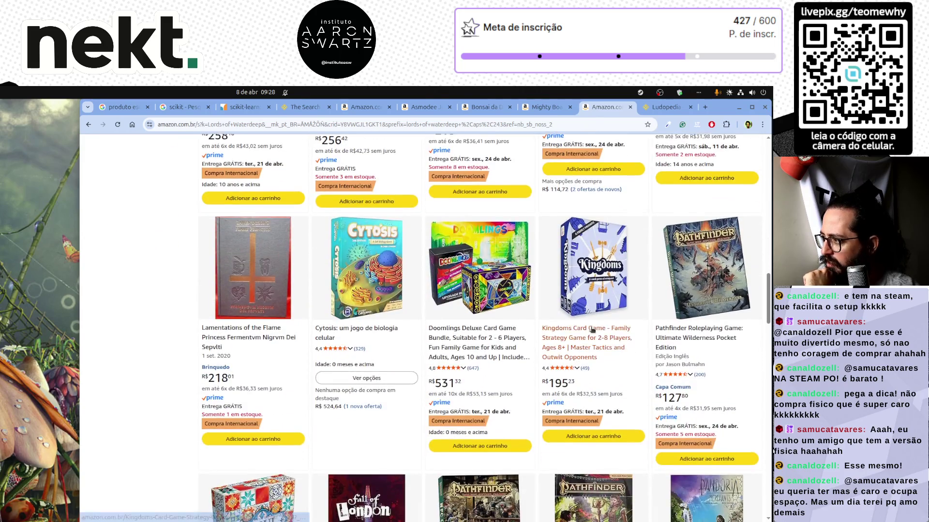
scroll(591, 330, down, 1)
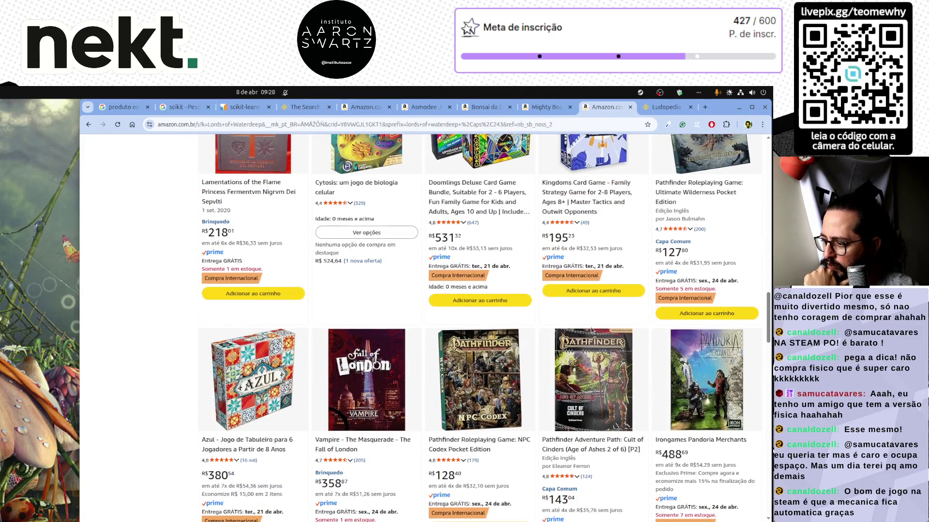
scroll(591, 330, down, 5)
scroll(473, 316, up, 8)
scroll(473, 317, up, 10)
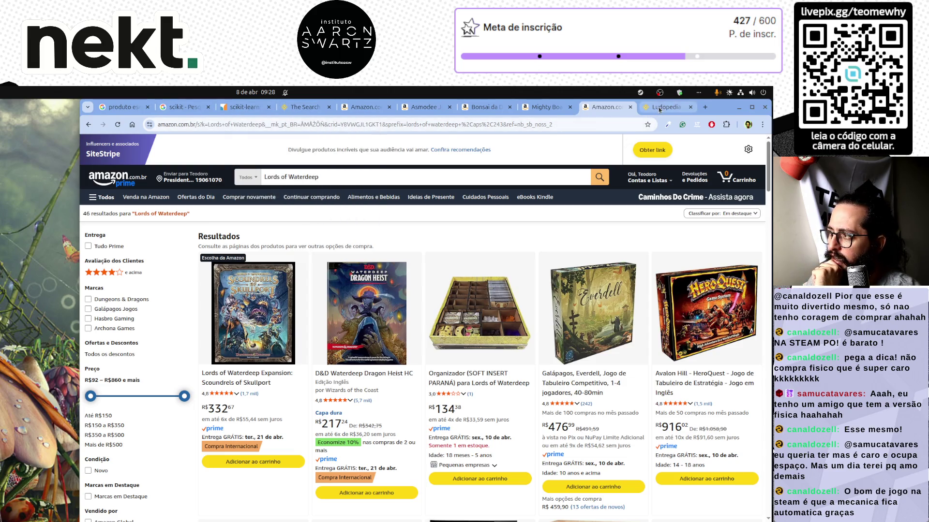
click(619, 111)
Close the Mighty Boards, Bonsai, Asmodee, Amazon and Amazon.com.br tabs
click(675, 107)
click(674, 106)
click(601, 107)
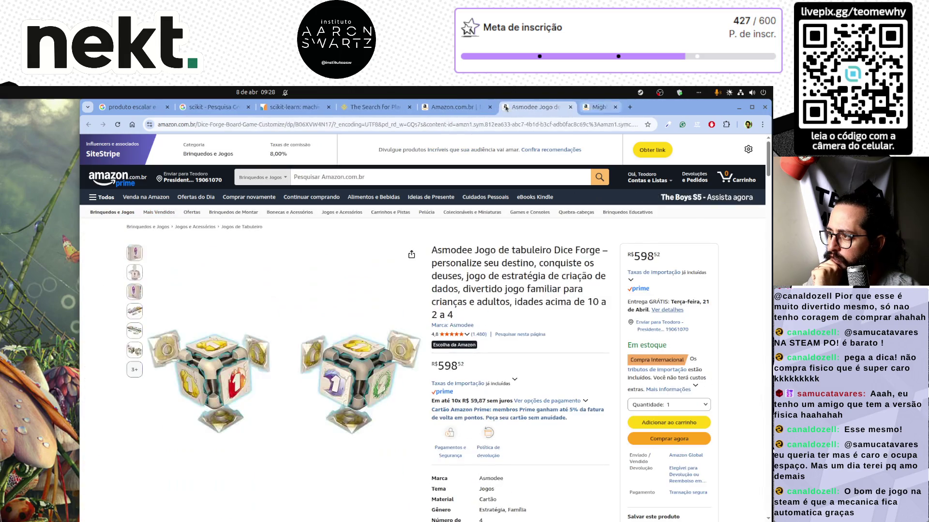
click(528, 107)
click(454, 107)
middle_click(457, 107)
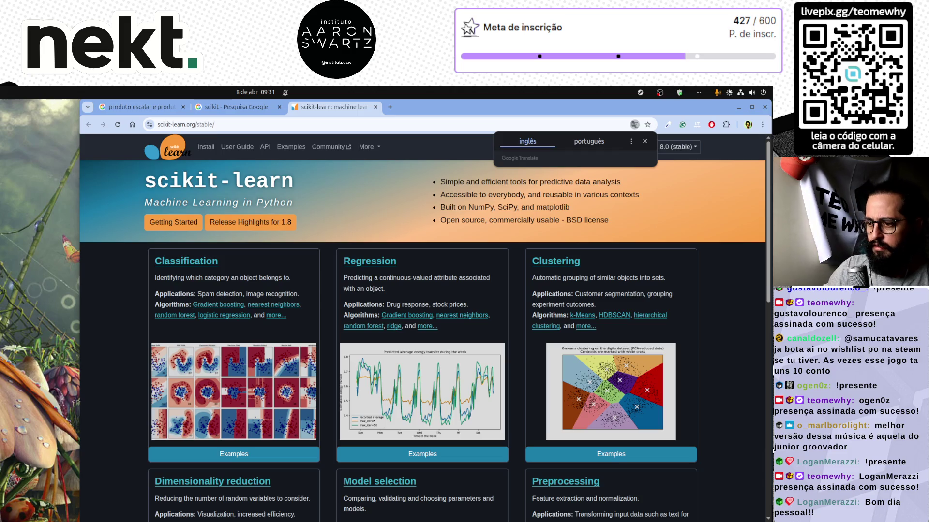
Dismiss the Google Translate offer on scikit-learn and open a new Google tab
mouse_move(289, 515)
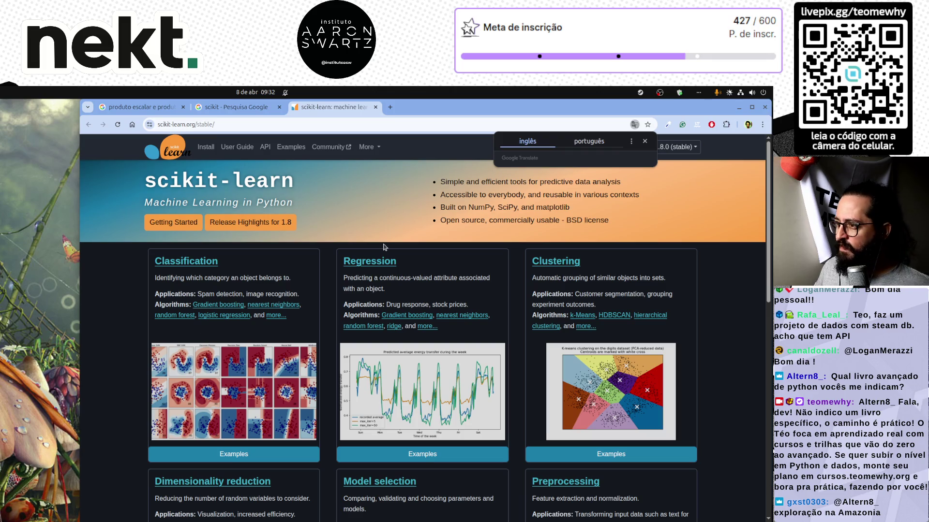
click(509, 117)
click(390, 106)
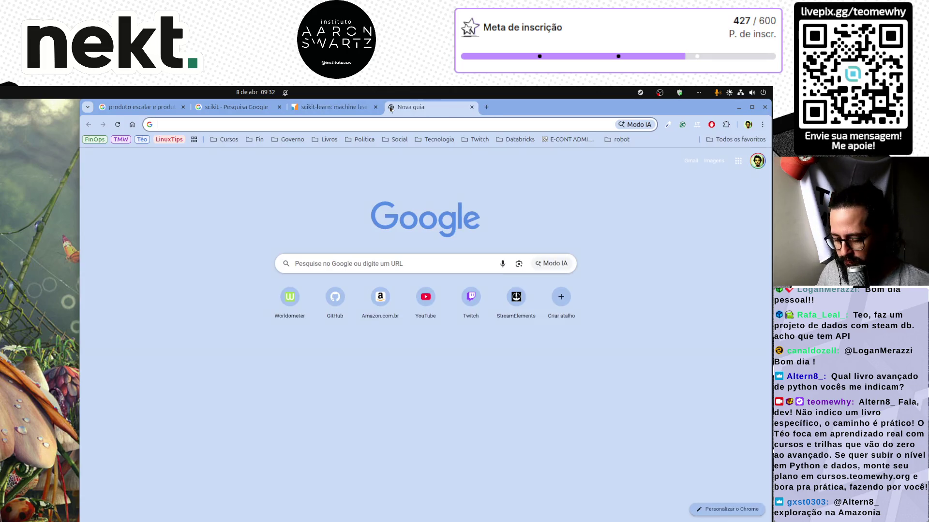
Search for steamdb, open SteamDB, and follow its menu to the Steam Web API documentation
text(steam)
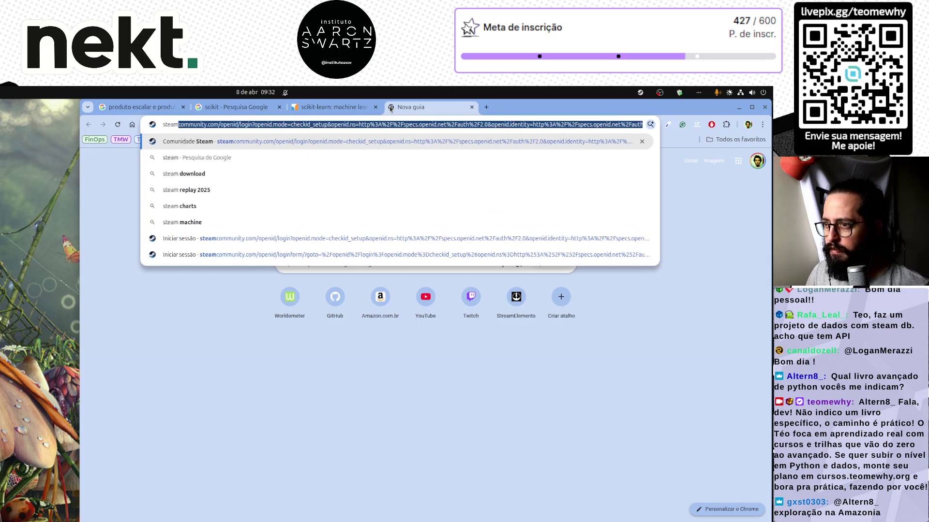
text(db)
key(Return)
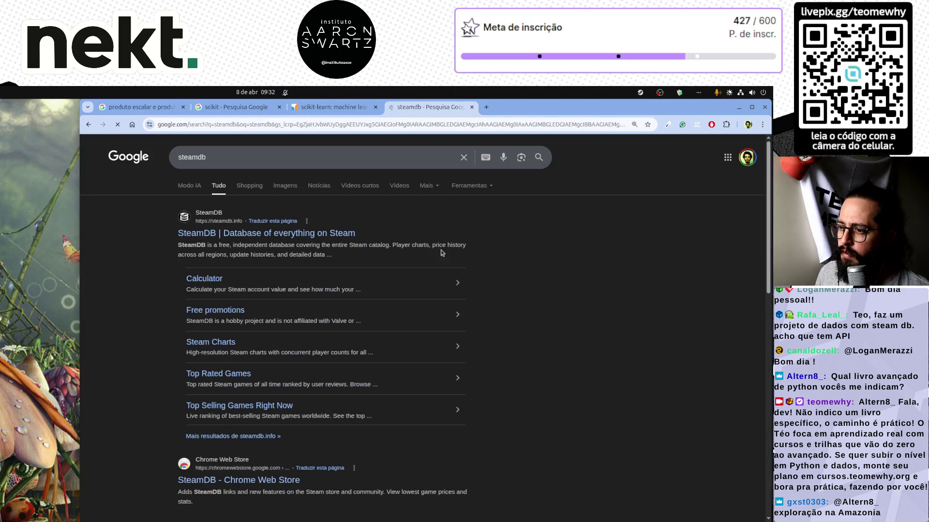
click(326, 233)
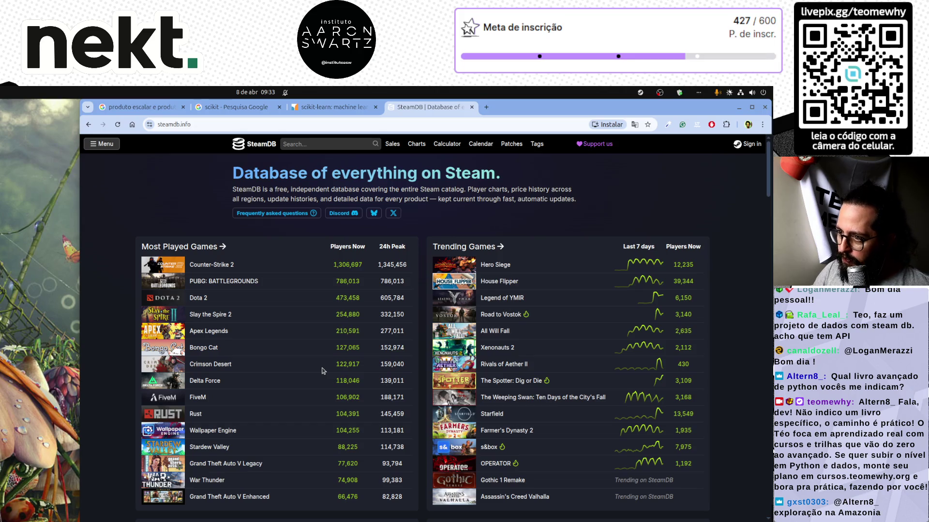
click(110, 147)
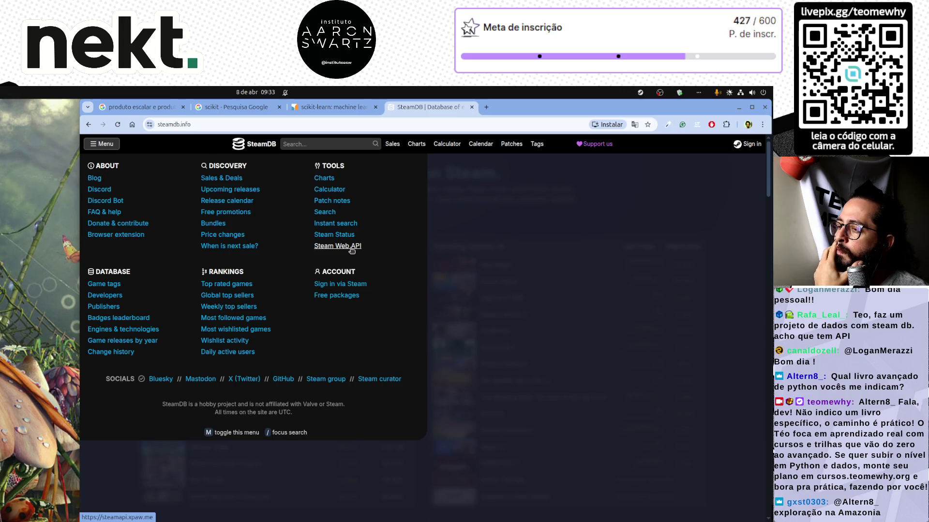
click(351, 248)
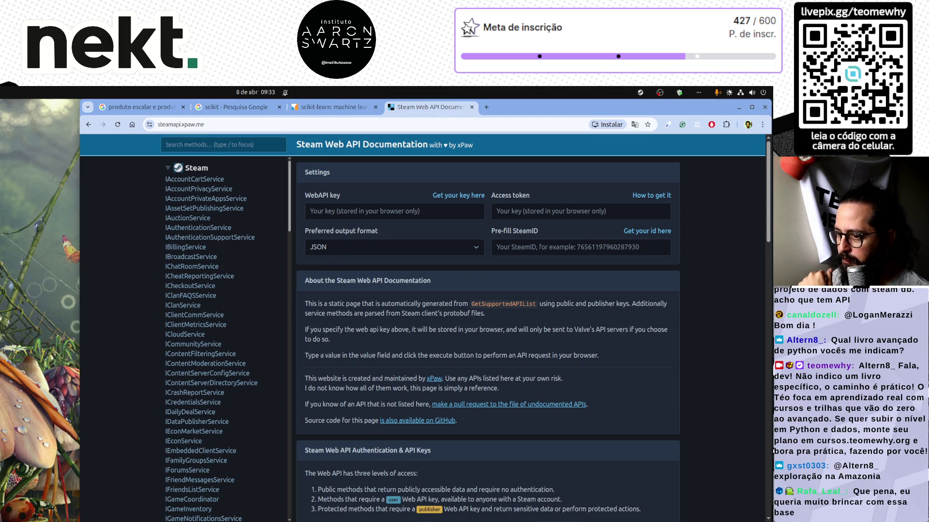
Scroll the sidebar to Dota 2 and open IDOTA2MatchStats_570 in a background tab
scroll(211, 346, down, 5)
scroll(211, 346, down, 6)
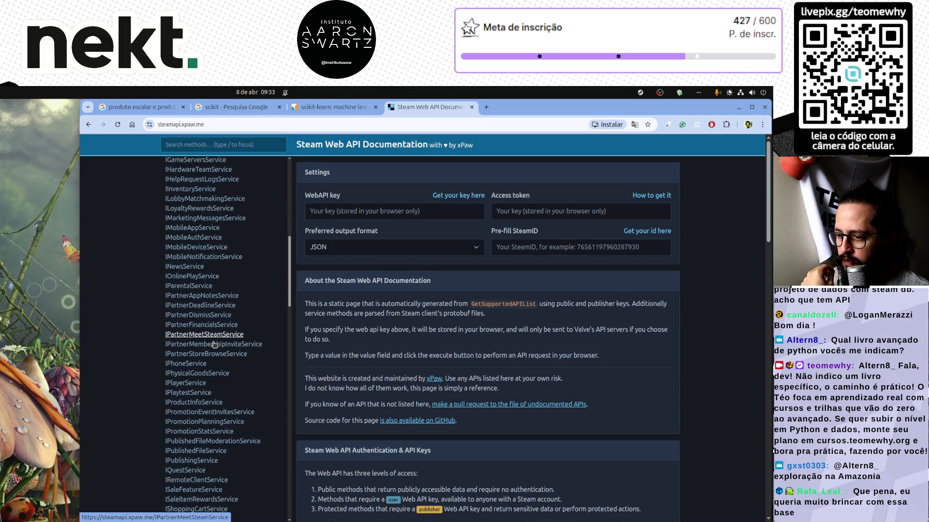
scroll(214, 343, down, 3)
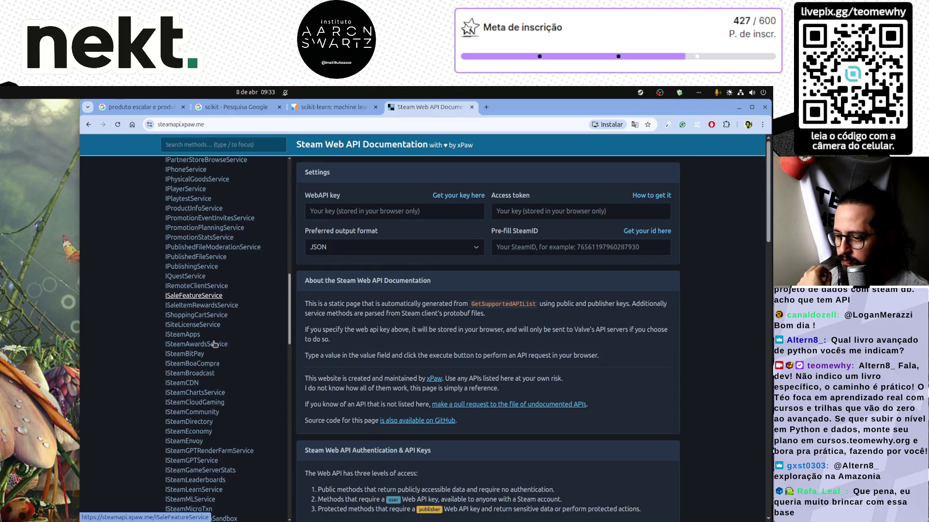
drag(289, 329, 291, 438)
middle_click(224, 366)
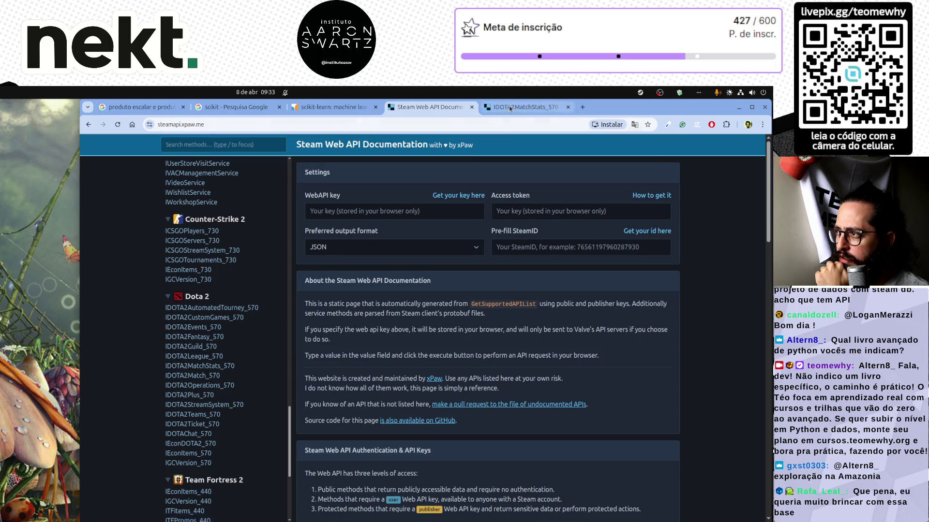
Switch to the IDOTA2MatchStats_570 tab, open GetRealtimeStats and inspect its server_steam_id field
click(510, 108)
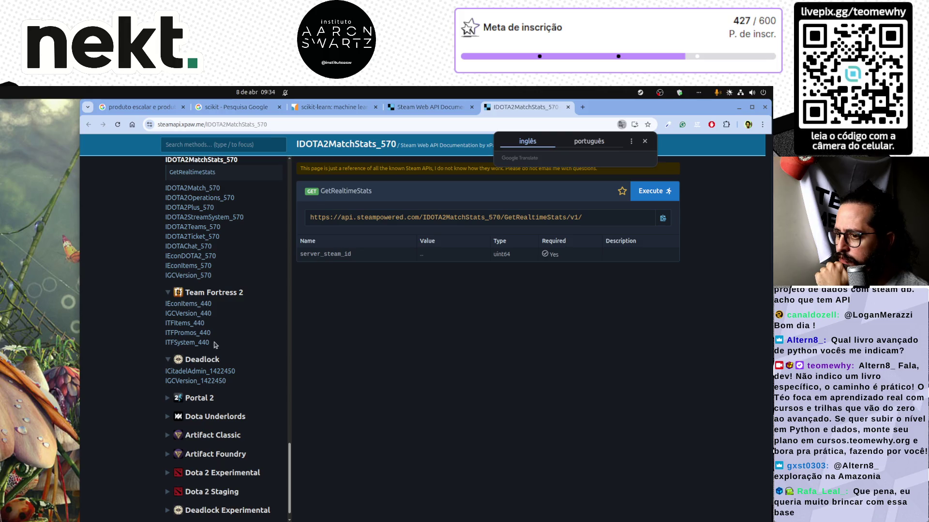
scroll(195, 320, up, 3)
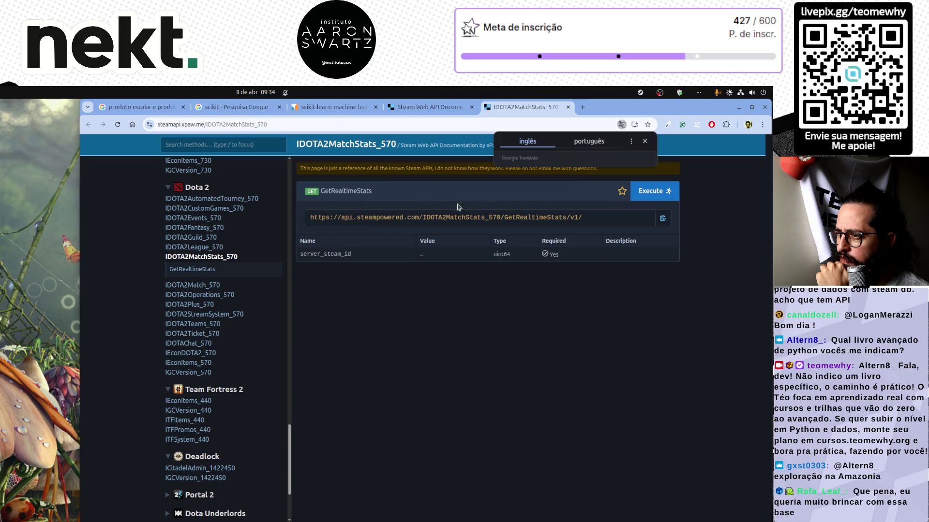
click(363, 192)
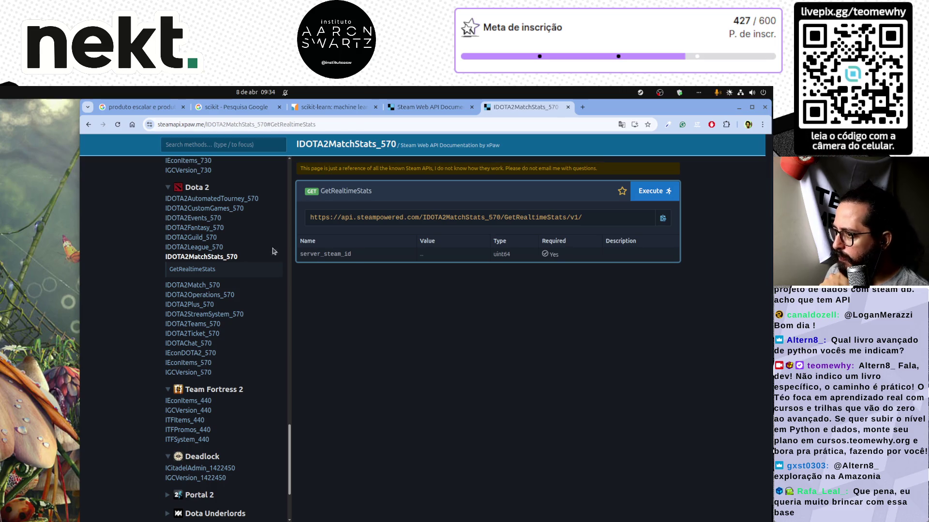
double_click(338, 255)
click(431, 254)
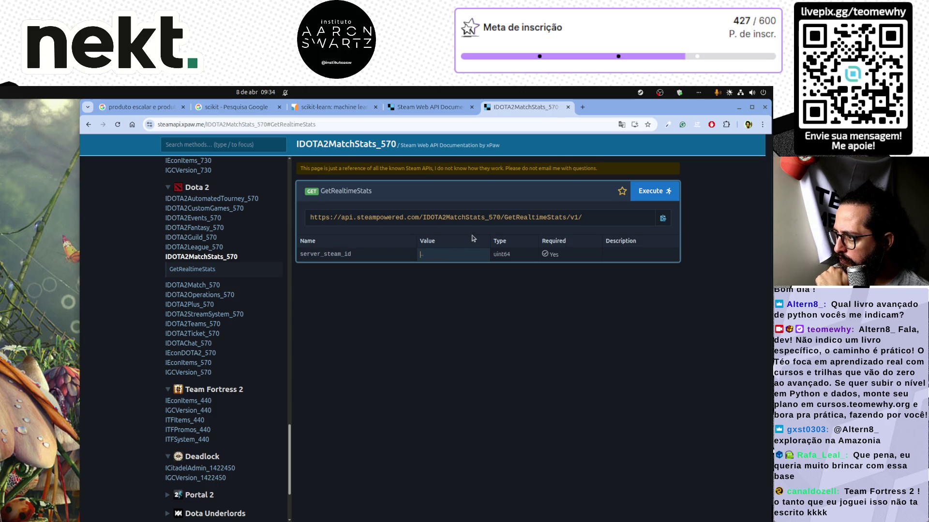
click(527, 216)
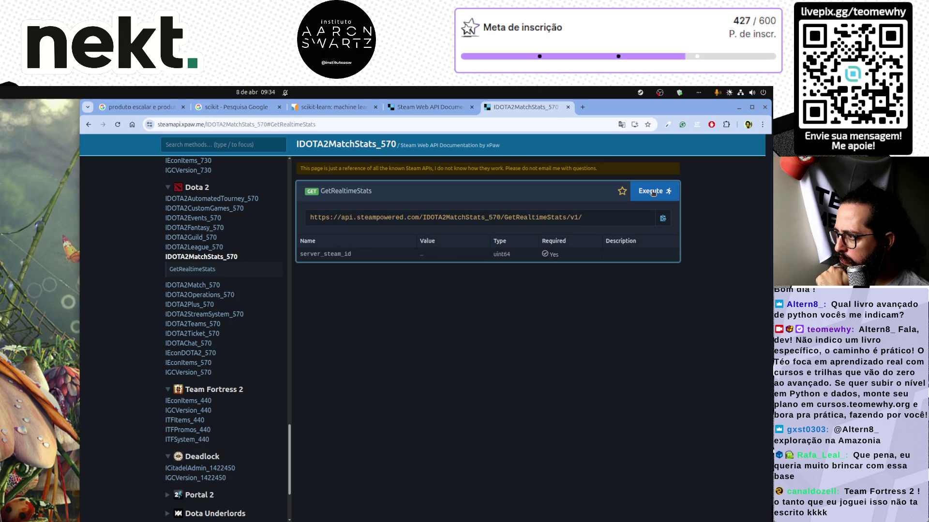
Execute GetRealtimeStats with no server id, then return to the documentation tab
click(652, 191)
click(536, 109)
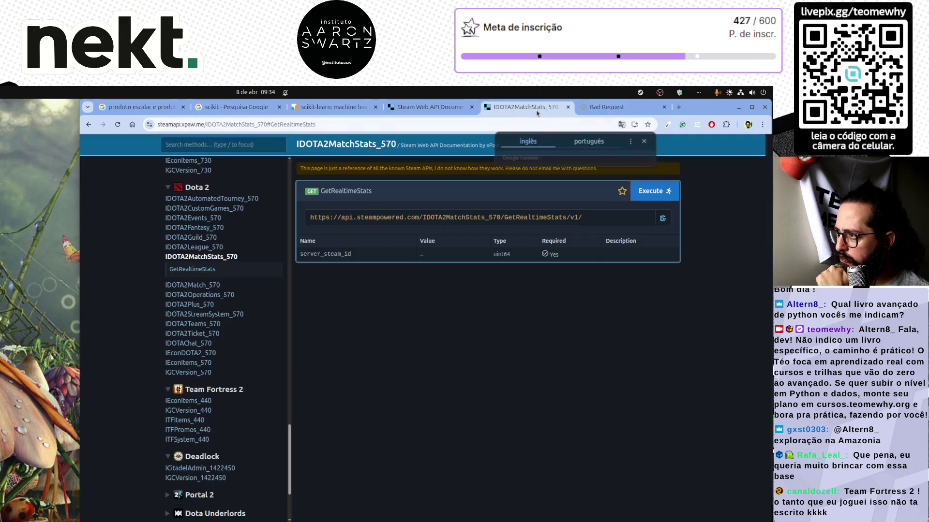
scroll(201, 378, up, 3)
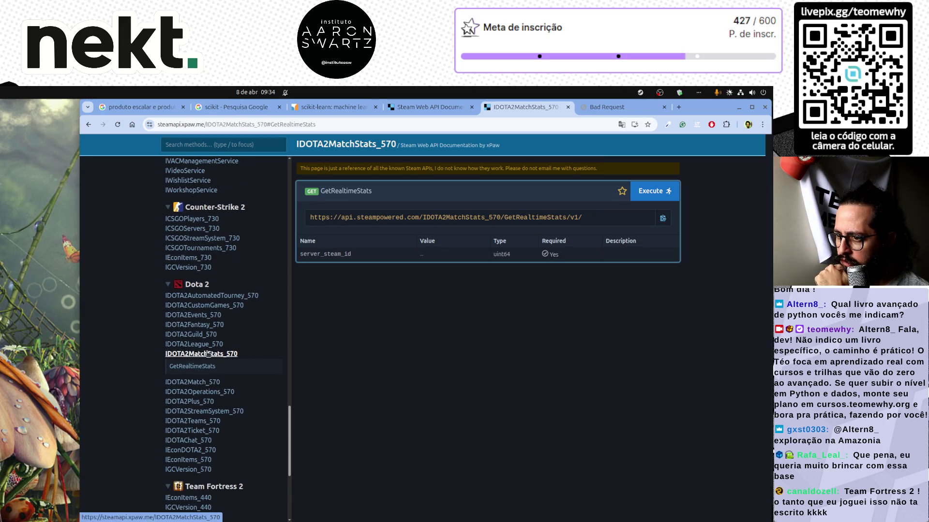
scroll(207, 354, down, 5)
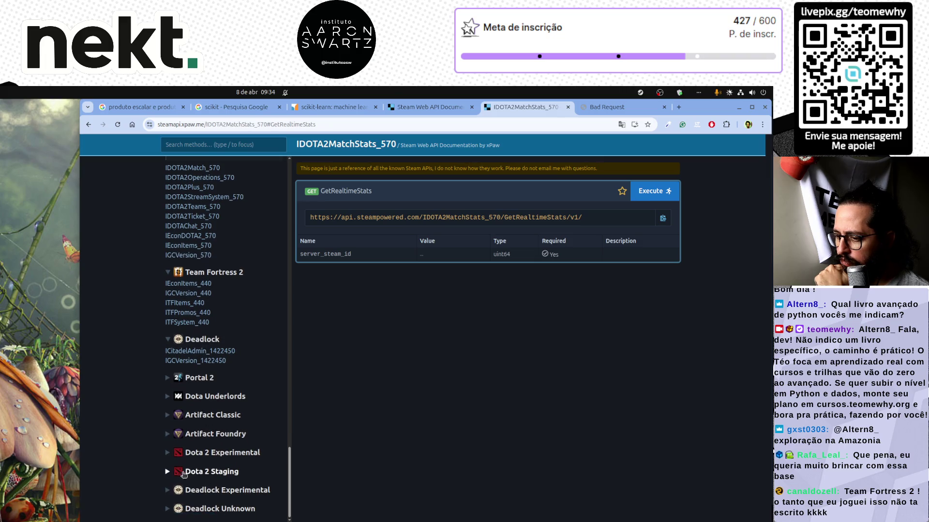
Browse the Dota 2 Experimental and Staging sections, then open the IDOTA2Match_570 documentation
click(169, 454)
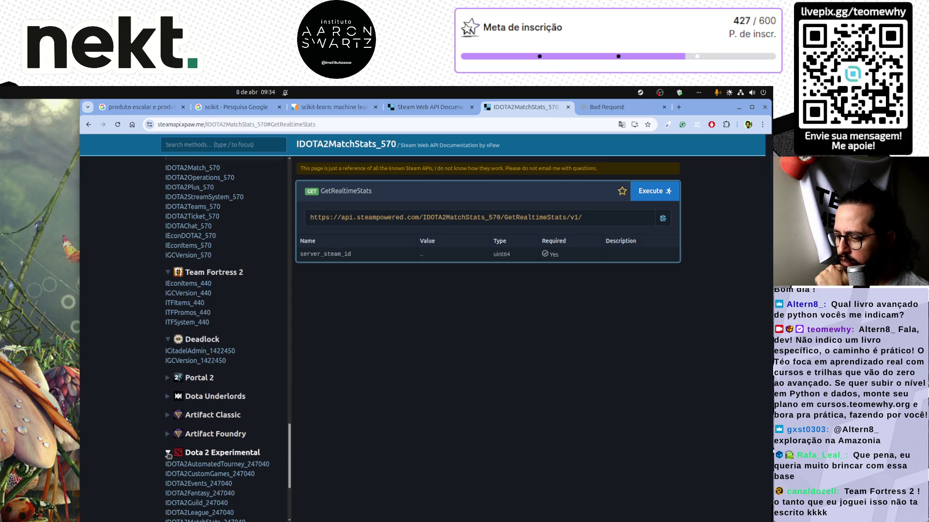
click(168, 453)
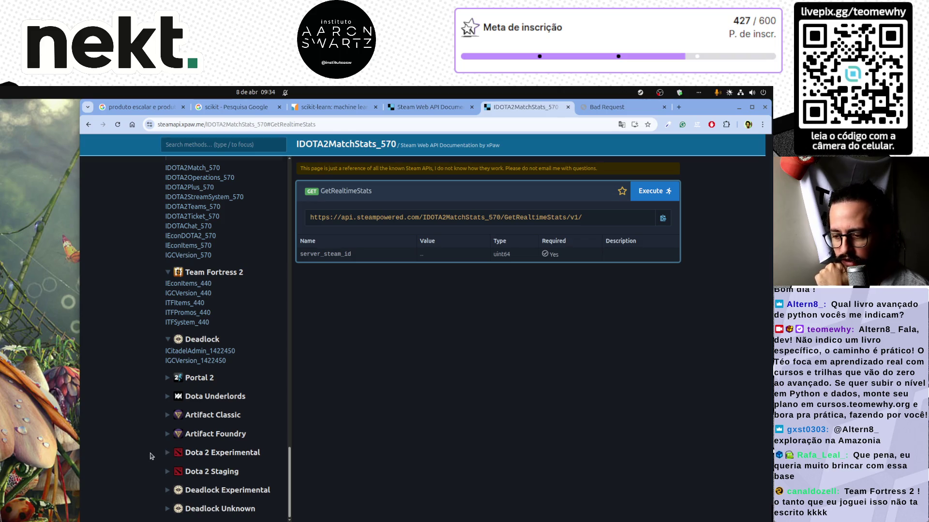
click(168, 471)
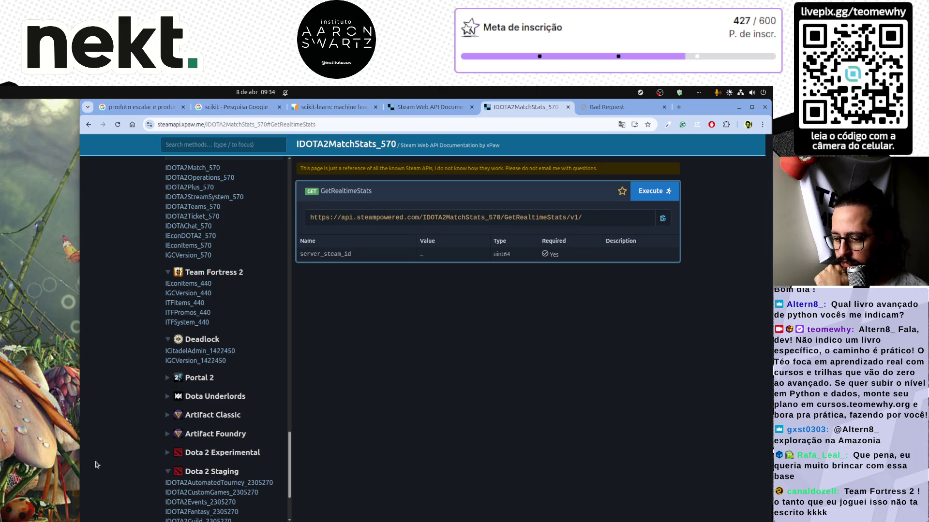
scroll(152, 451, down, 3)
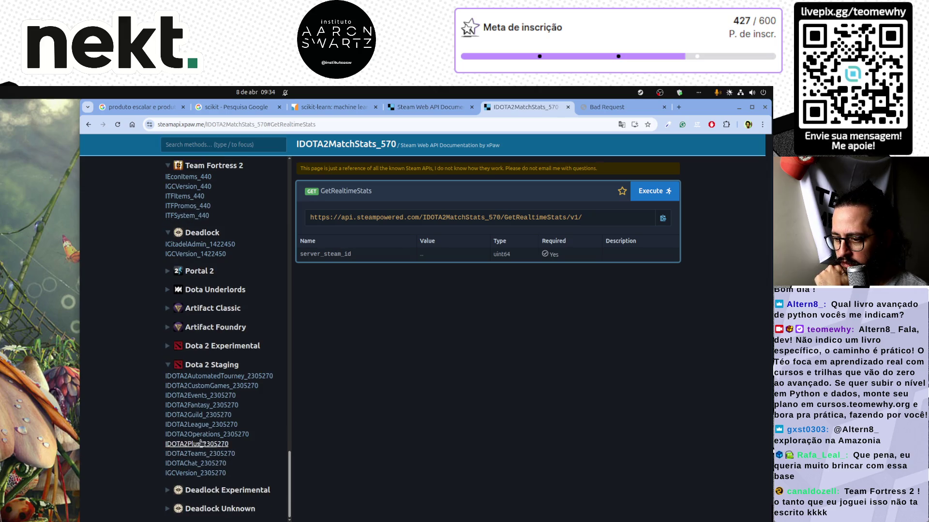
click(169, 368)
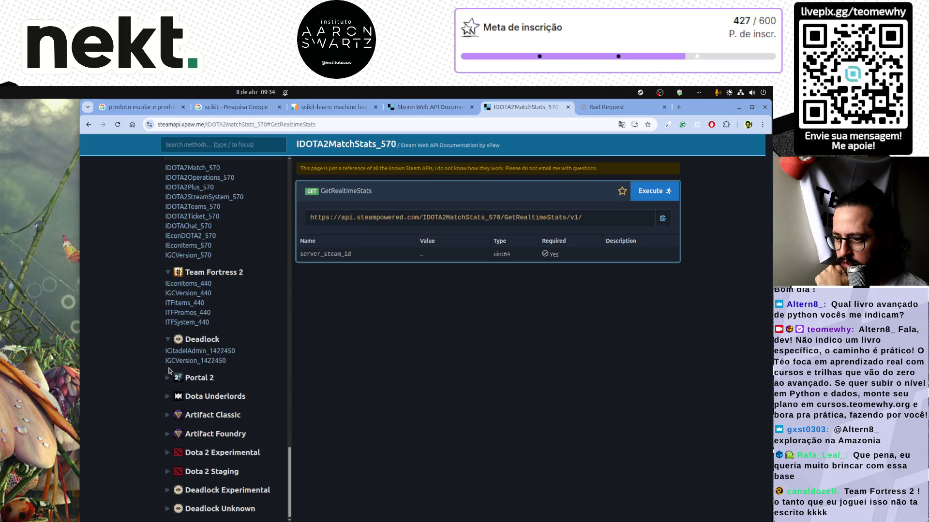
scroll(193, 420, up, 5)
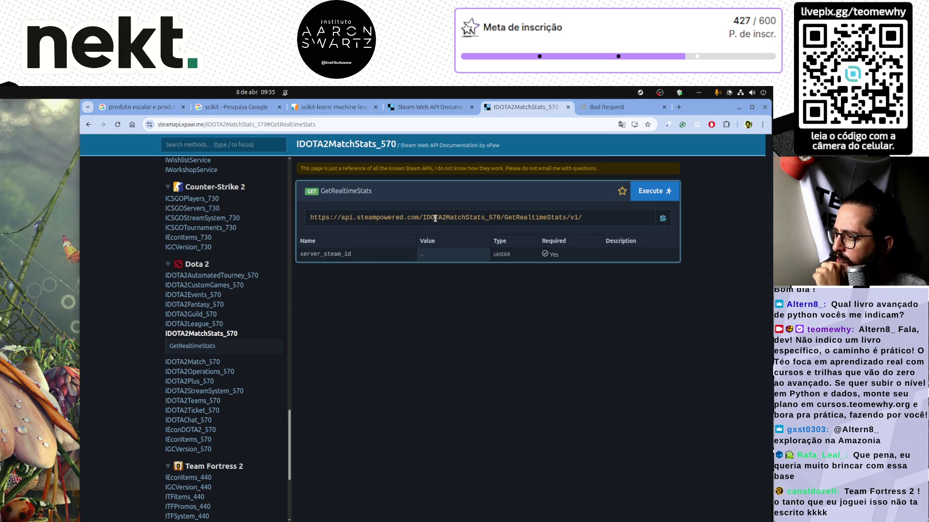
double_click(520, 216)
click(613, 222)
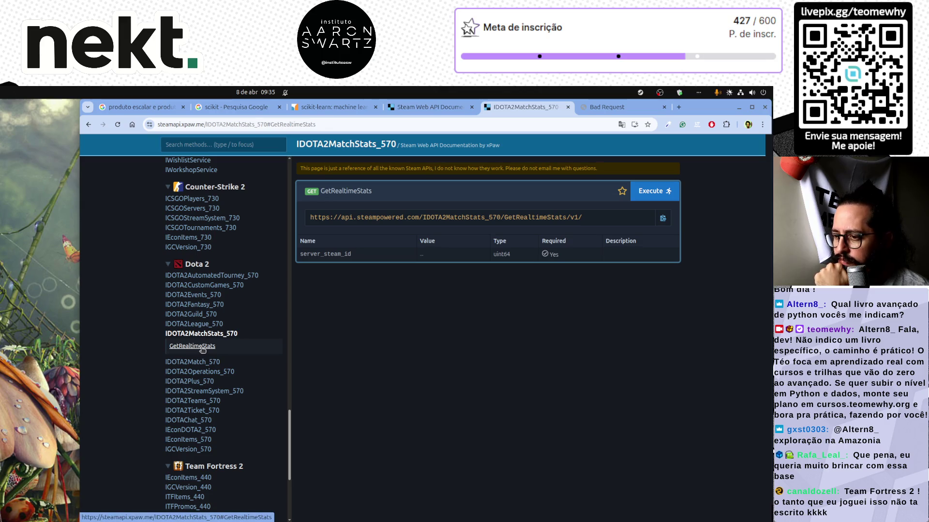
click(216, 363)
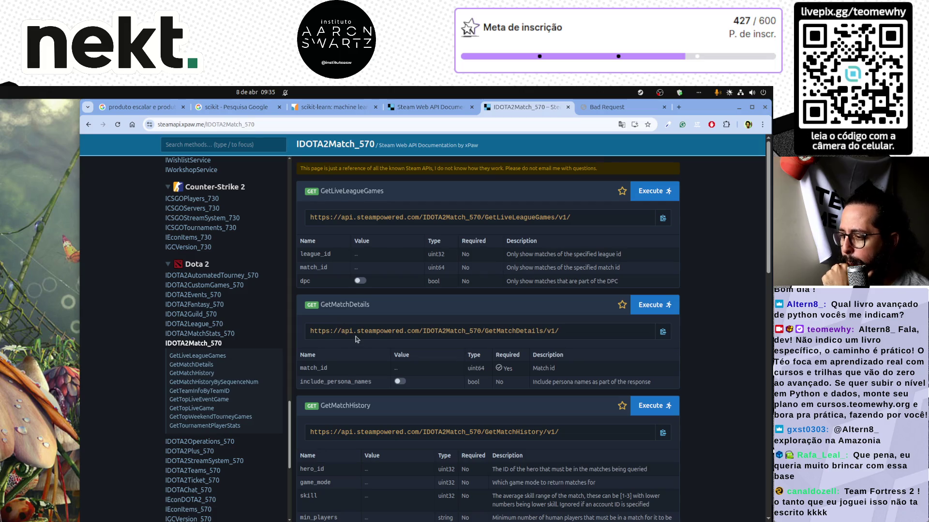
scroll(356, 339, down, 4)
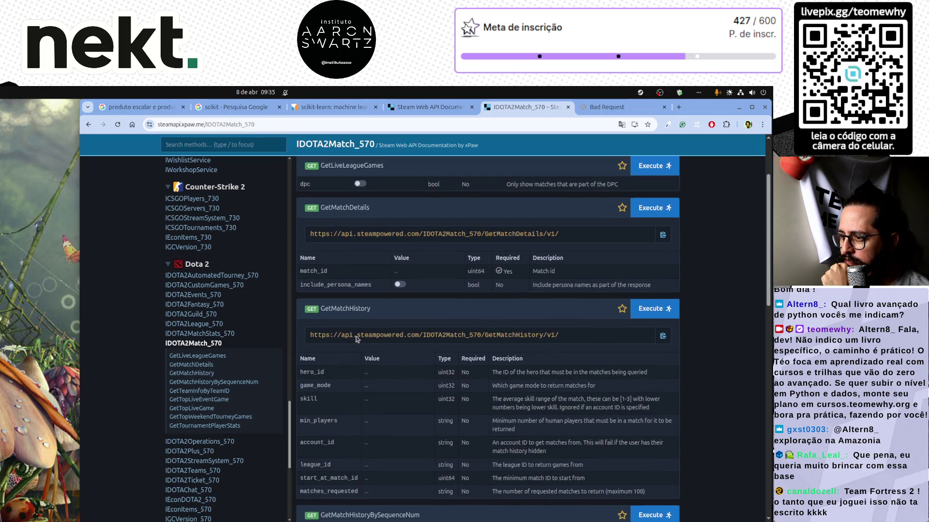
Select the full GetMatchDetails endpoint URL in the documentation
scroll(356, 336, up, 4)
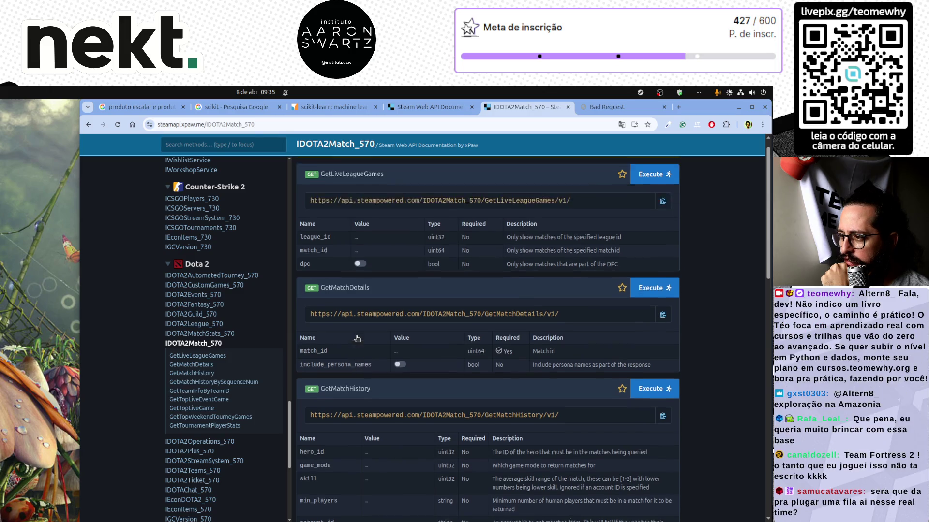
triple_click(506, 329)
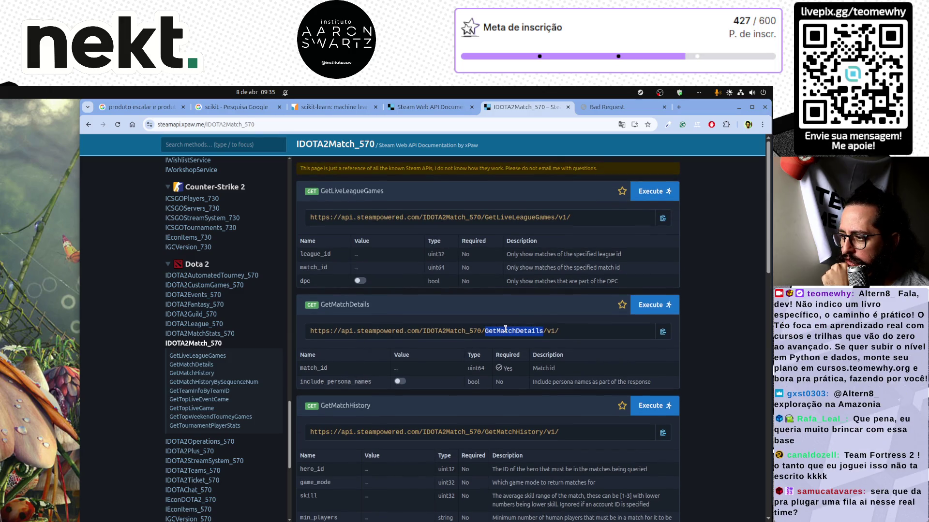
click(495, 332)
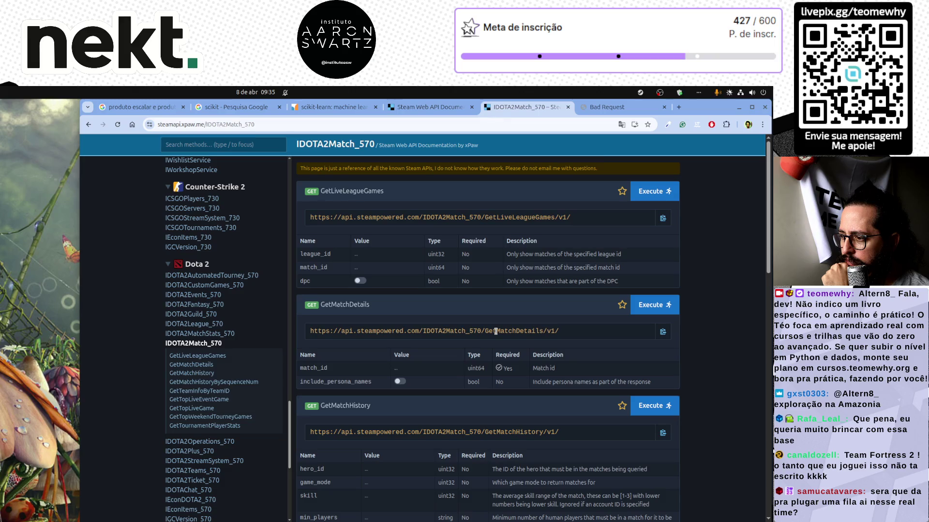
triple_click(496, 332)
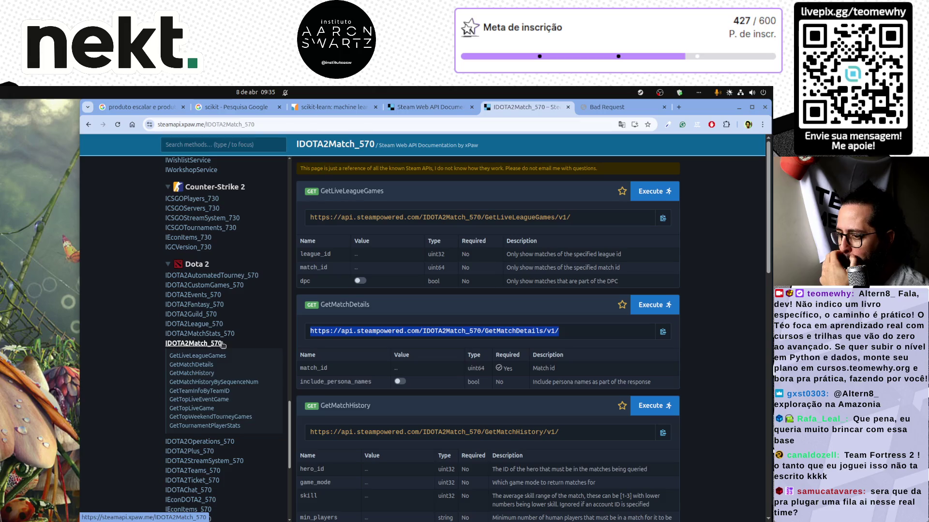
Jump to the GetTopLiveGame method and start entering its int32 partner value
click(203, 409)
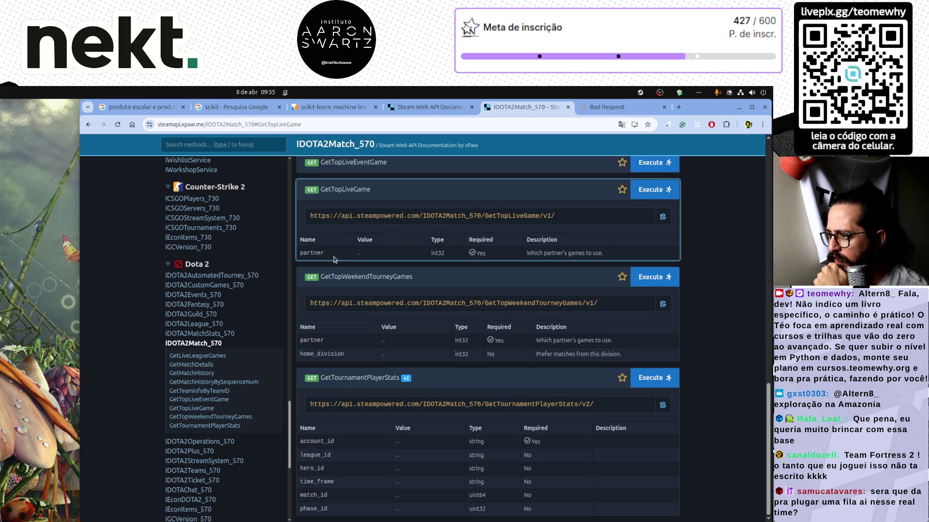
click(391, 253)
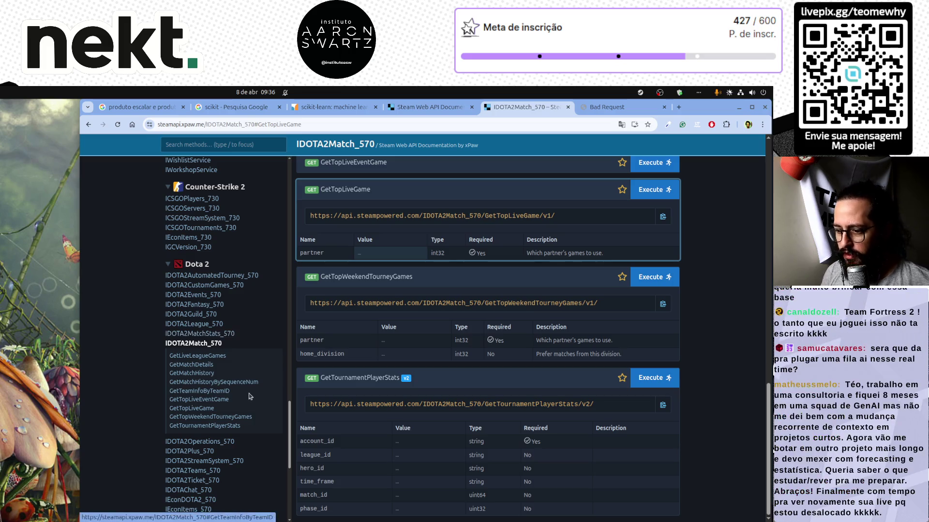
scroll(227, 404, up, 3)
Collapse the Steam services group in the sidebar method list
scroll(227, 403, up, 15)
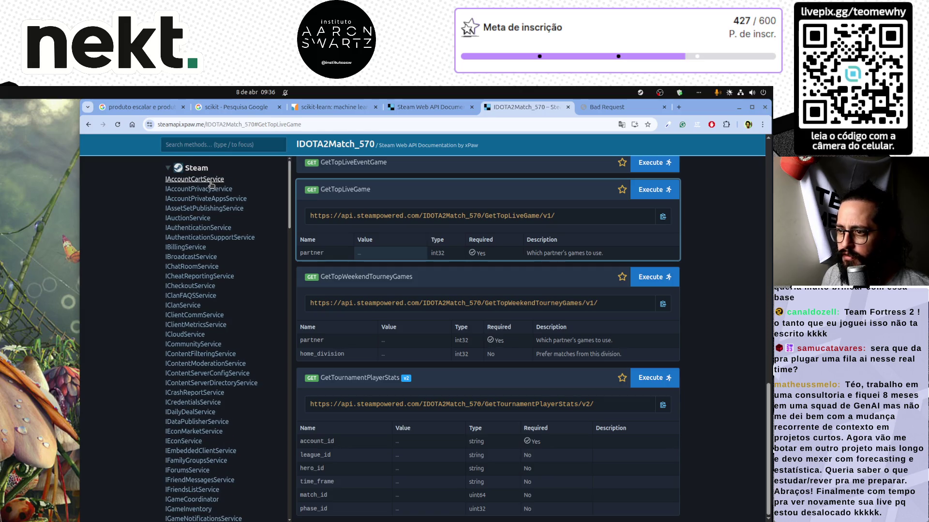
click(191, 168)
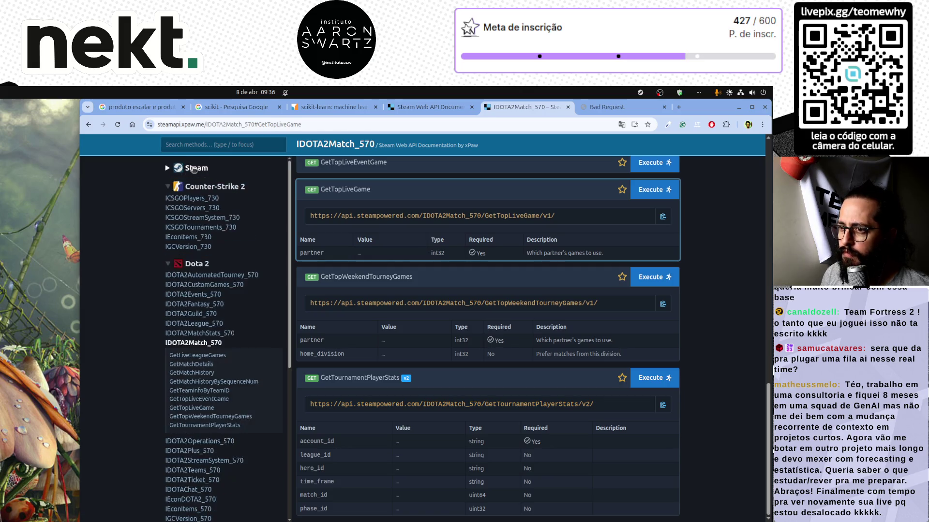
click(167, 169)
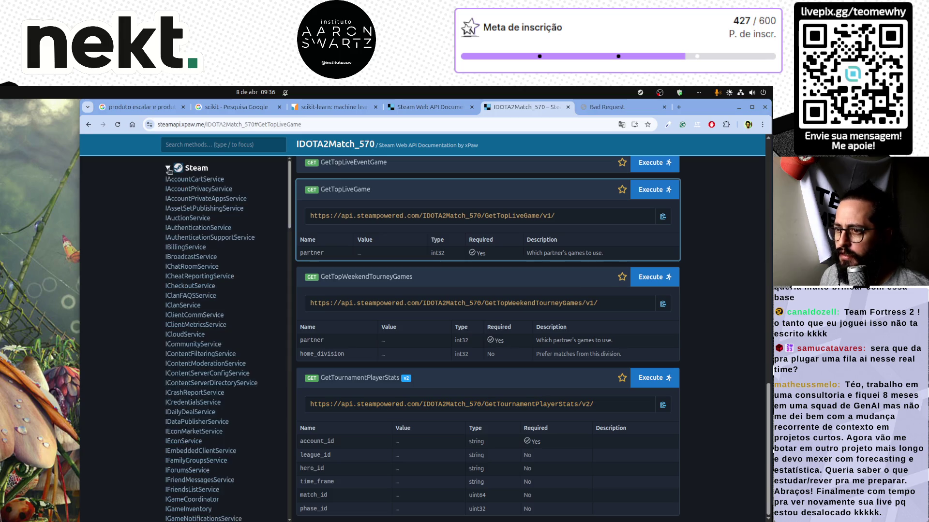
click(204, 170)
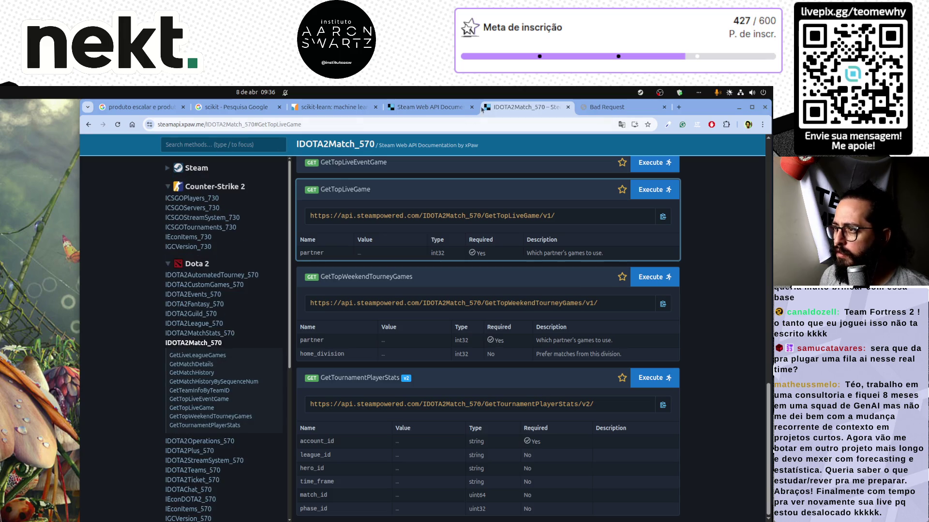
From the documentation overview, open the Steam Web API key page, then close that tab
click(435, 112)
click(457, 196)
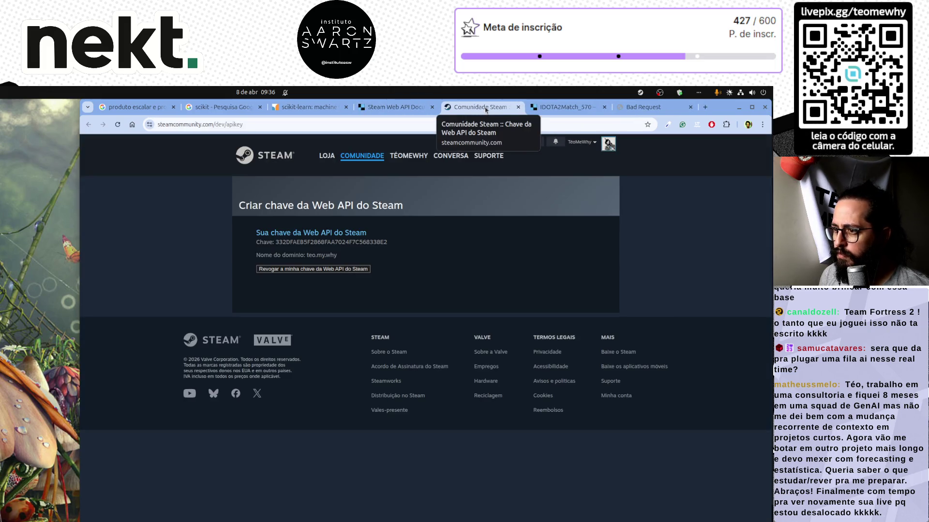
click(432, 107)
key(ctrl+w)
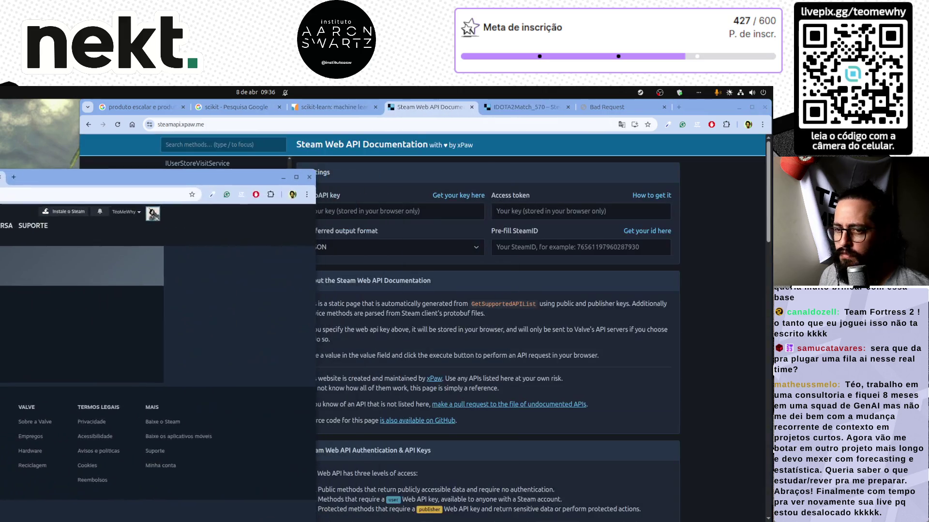
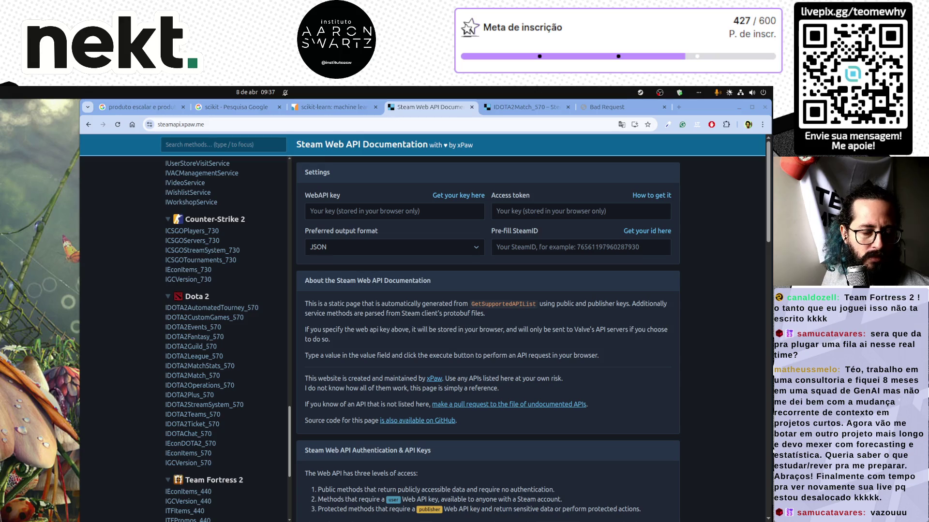
Bring the Visual Studio Code window to the front and enlarge it to fill the screen
mouse_move(263, 517)
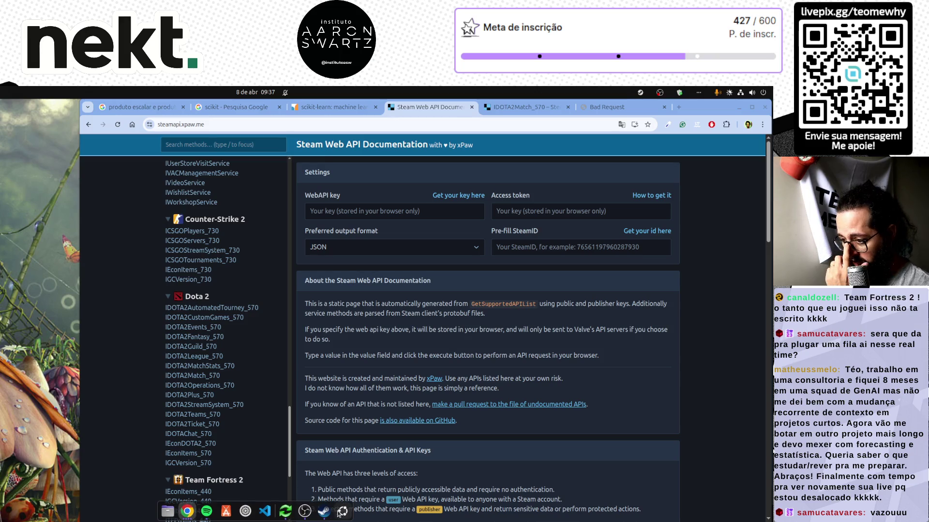
click(264, 512)
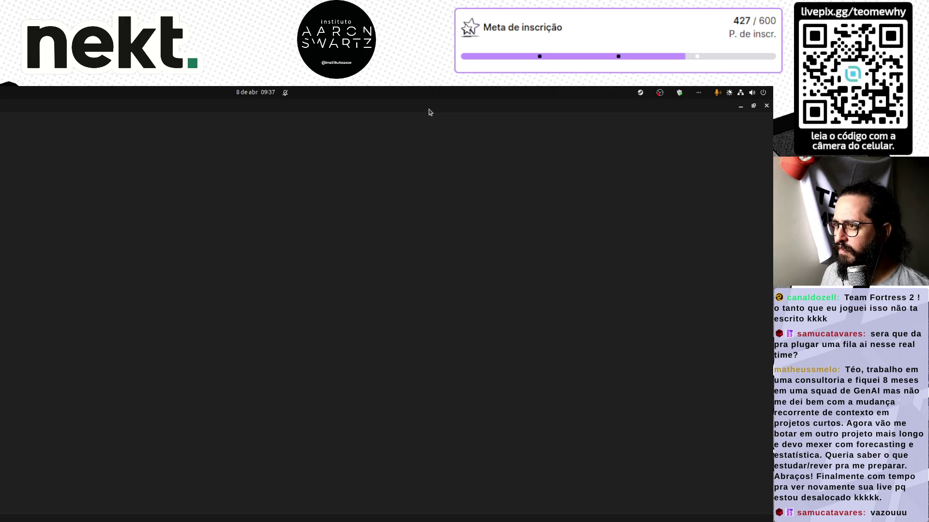
key(alt+Tab)
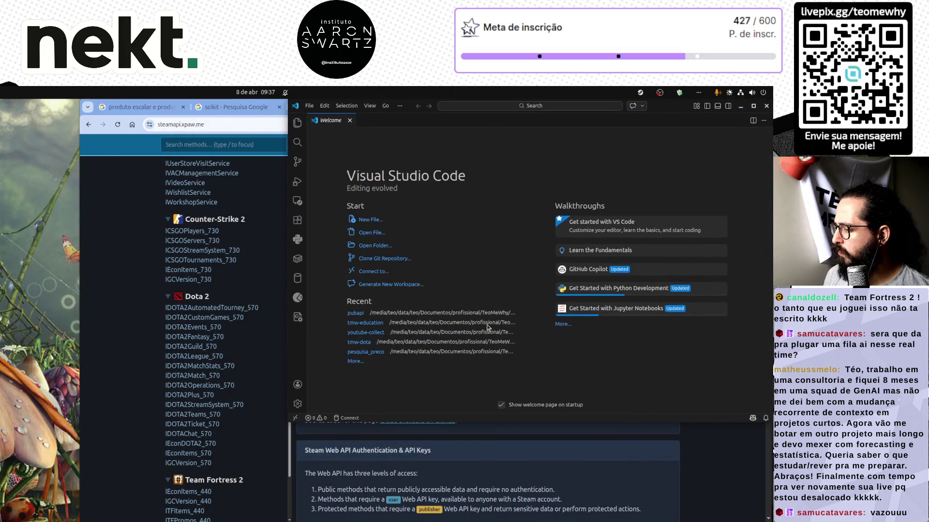
drag(286, 425, 83, 520)
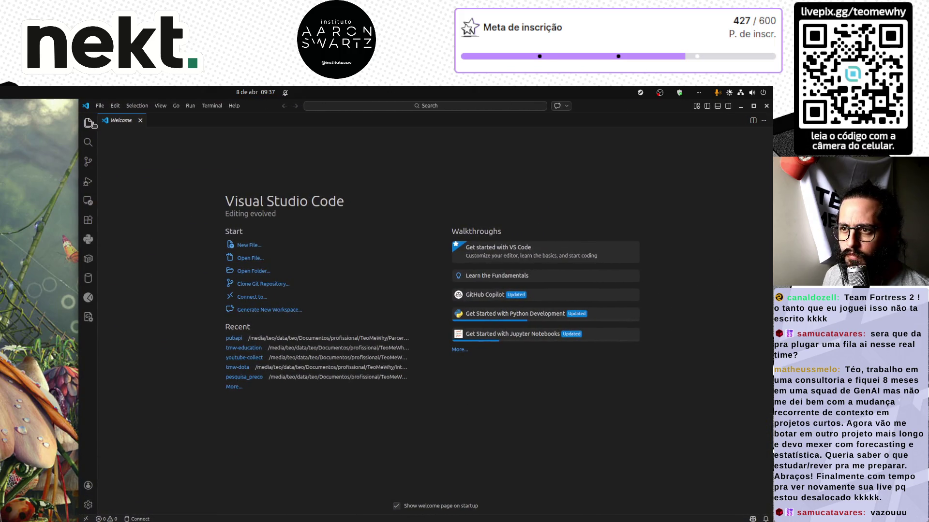
Create a testes-steam folder in Área de trabalho and open it as the workspace
click(88, 122)
click(134, 159)
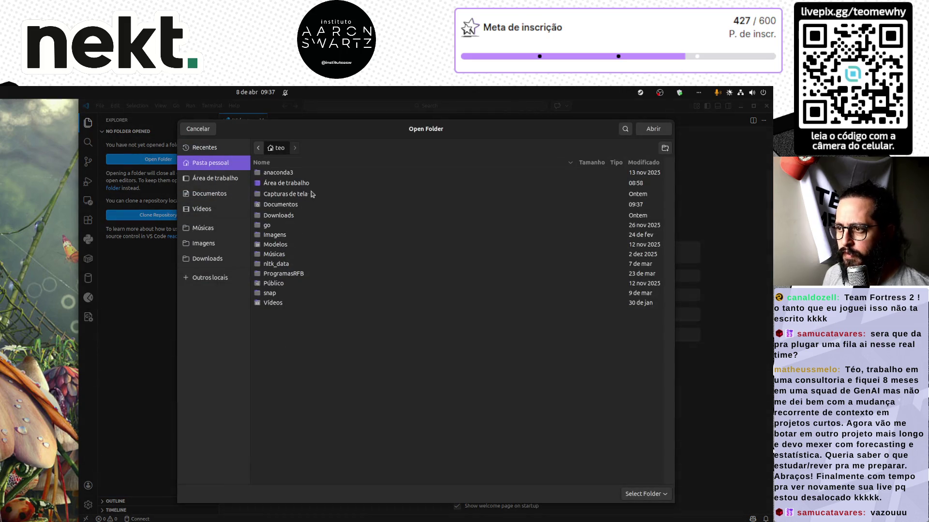
double_click(290, 184)
click(665, 148)
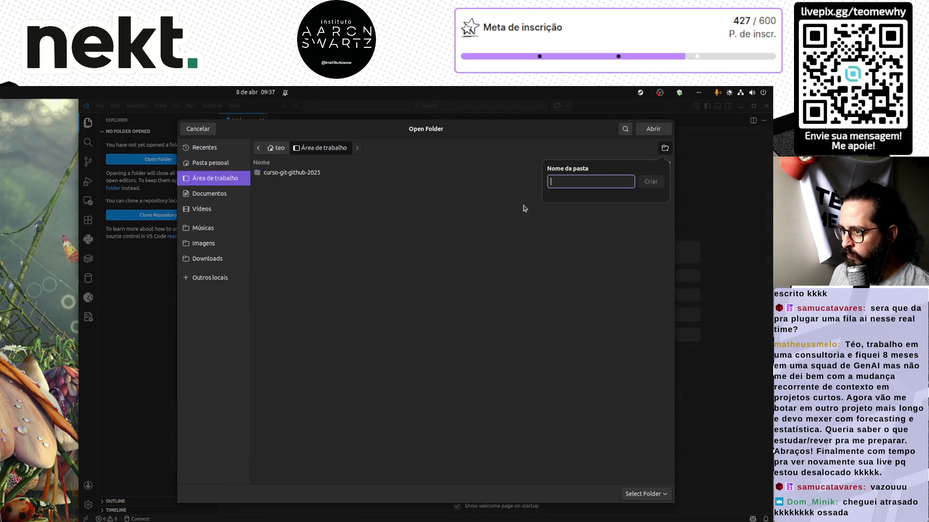
text(tes-steam)
key(Return)
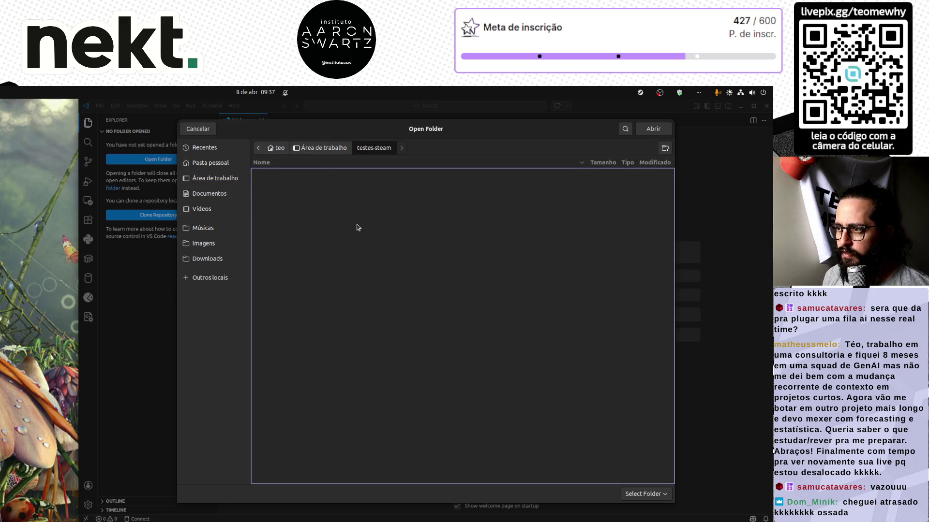
click(663, 130)
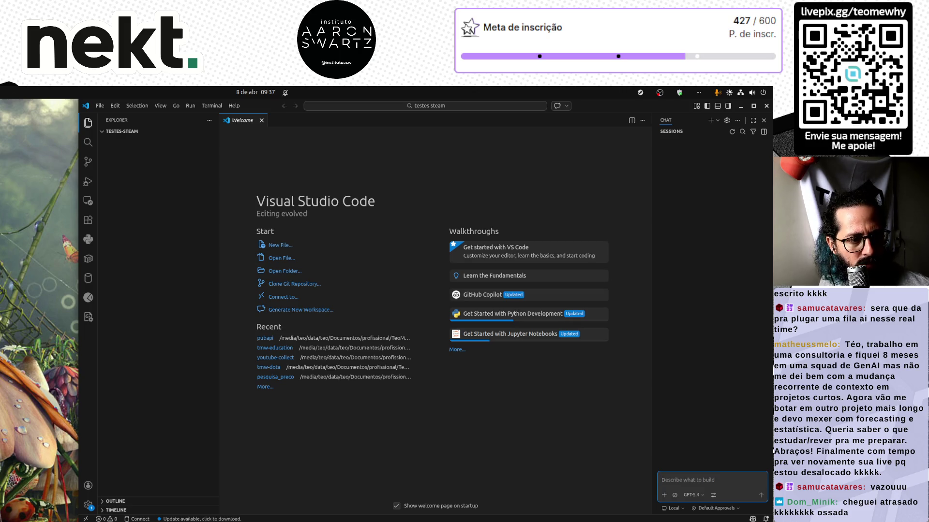
Write main.py with import dotenv, import os and a dotenv.load_dotenv() call
key(alt+Tab)
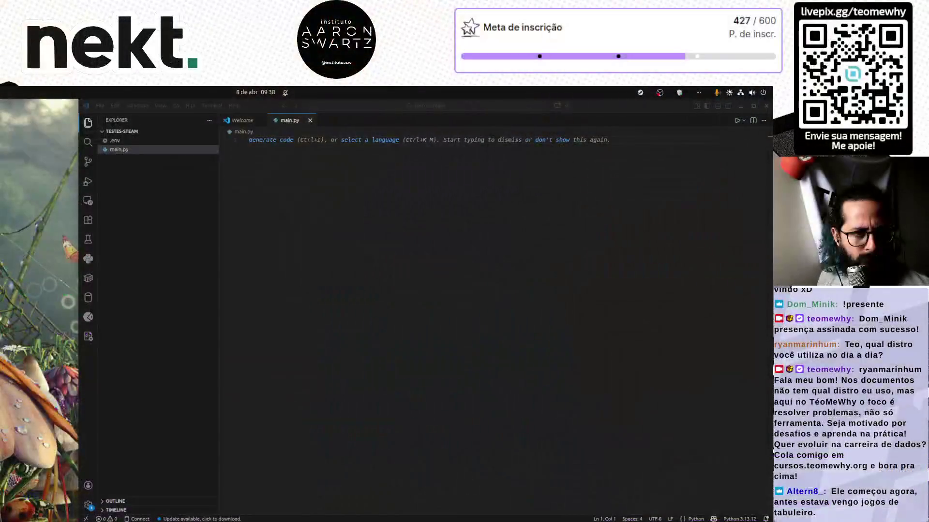
click(348, 294)
text(import doten)
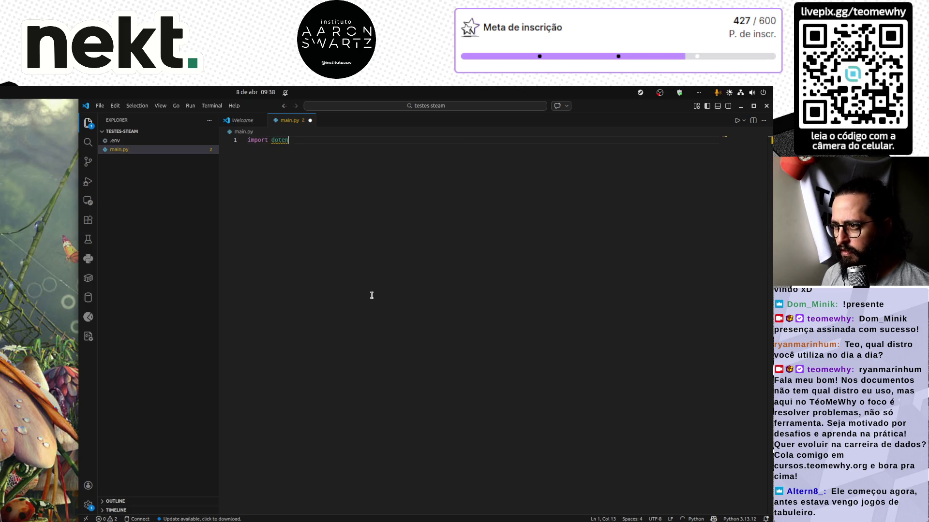
key(Return)
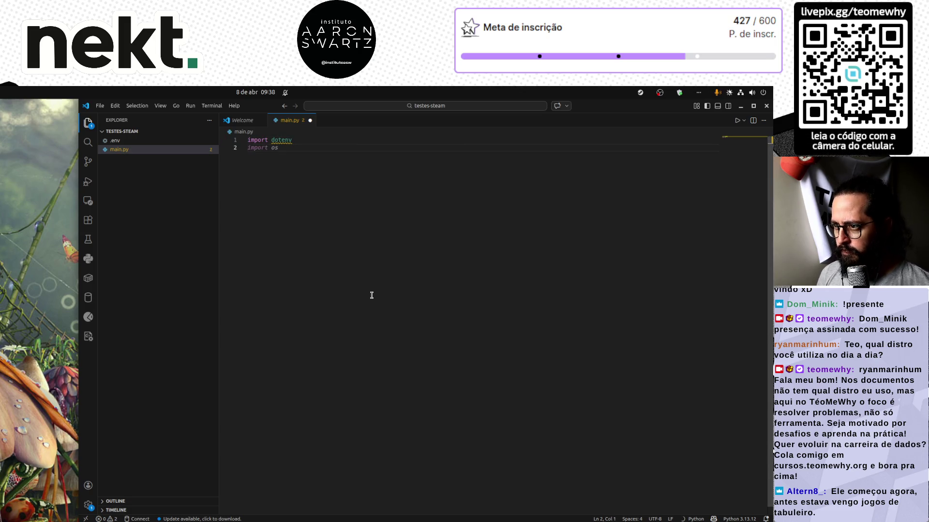
key(Tab)
key(Return)
key(Return)
text(dote)
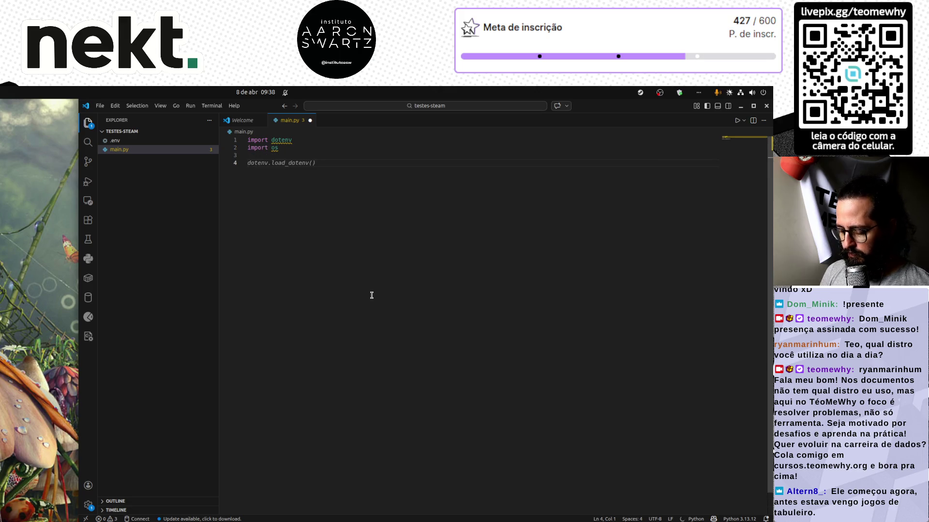
key(Tab)
Save main.py and enter conda create --name steam python=3.13 in a new terminal
key(ctrl+s)
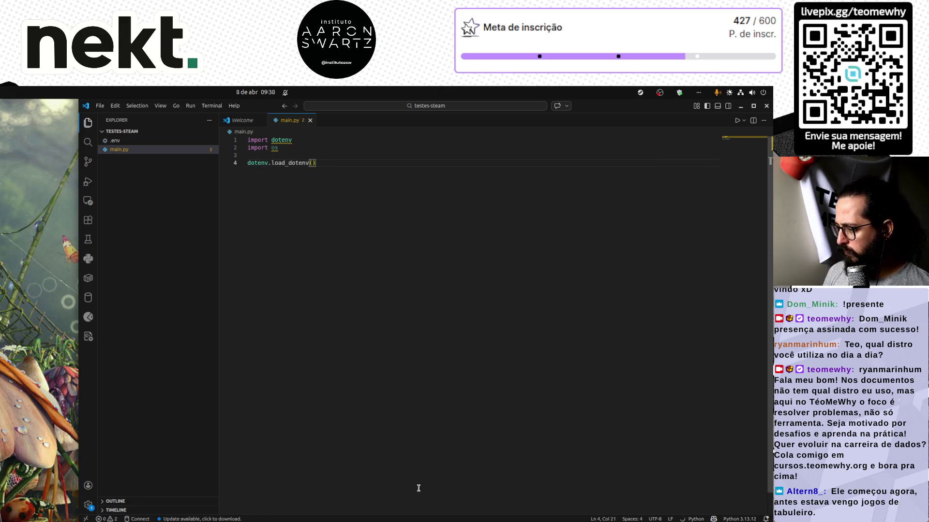
key(ctrl+grave)
text(conda c)
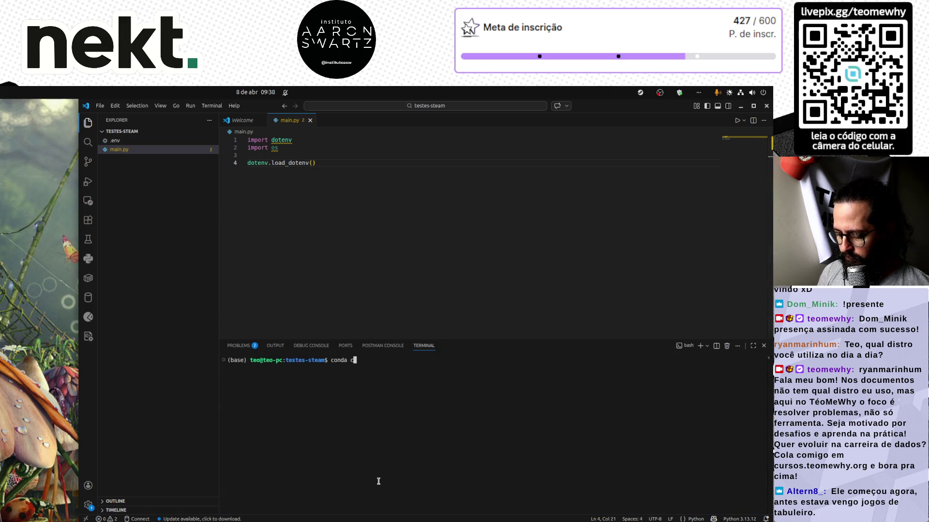
text(reate --name )
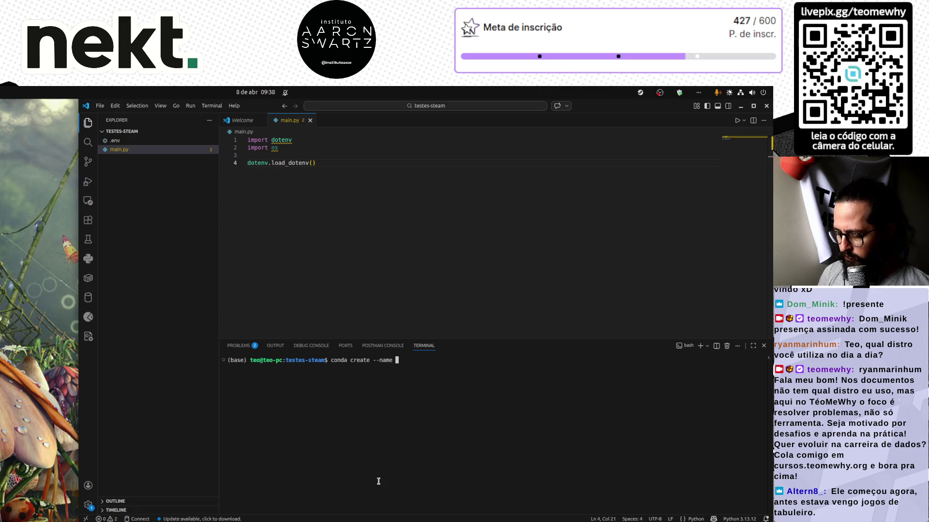
text(steam python=3.)
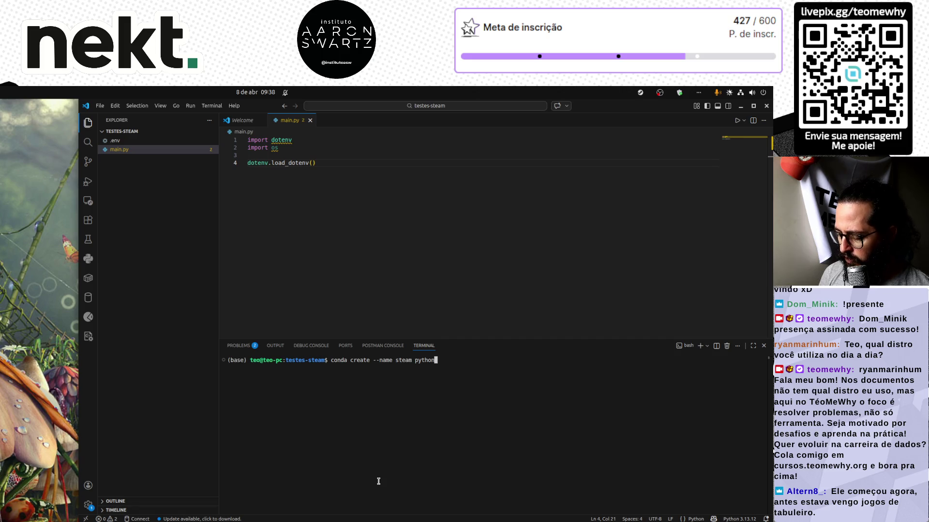
text(13)
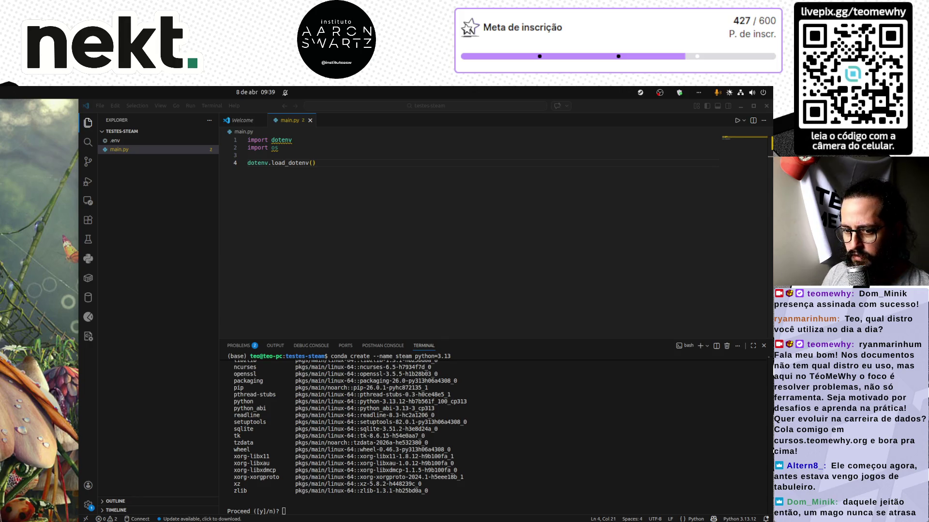
Confirm creation of the steam Python 3.13 environment and activate it with conda activate steam
click(451, 450)
text(u)
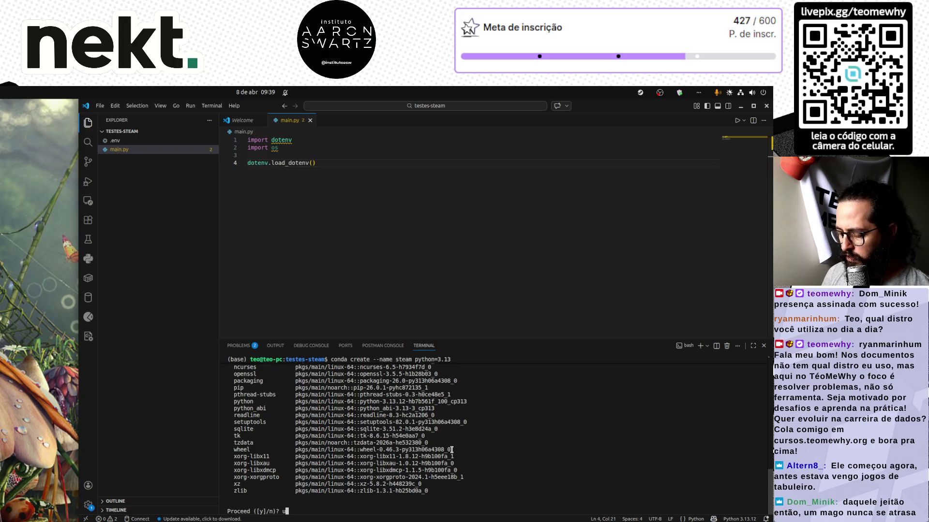
key(Return)
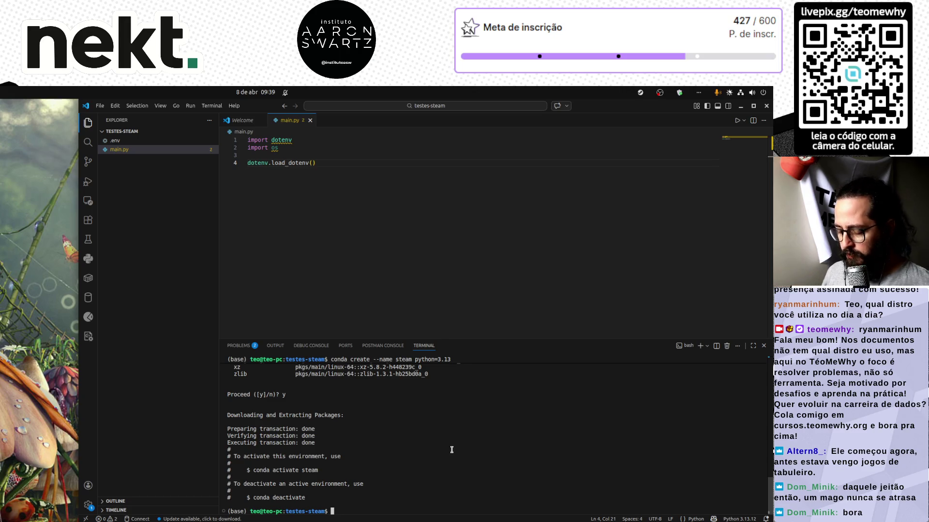
text(conda activate steam)
key(Return)
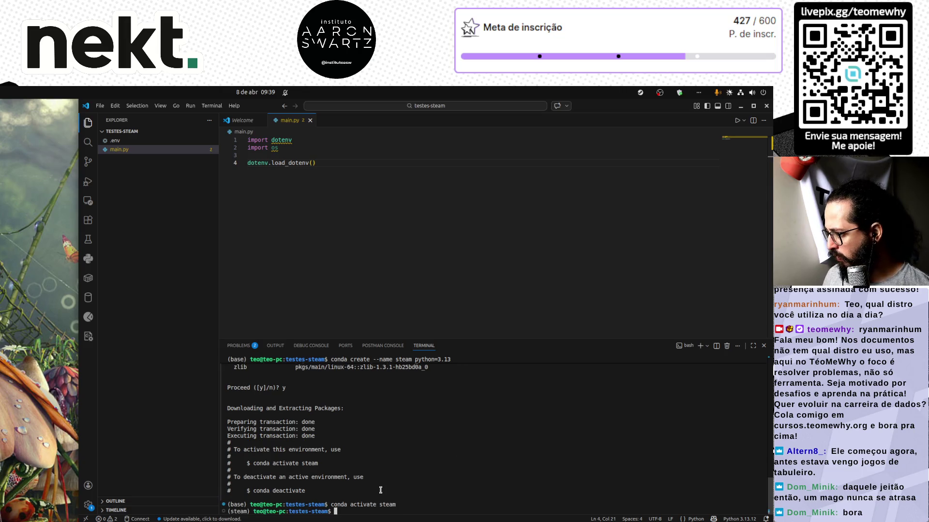
click(739, 519)
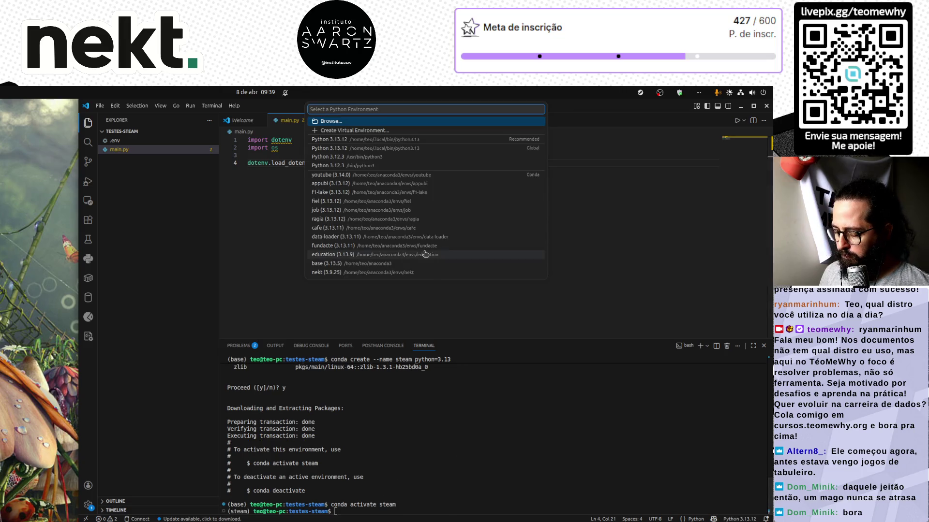
Reload the window and select the steam conda environment as the Python interpreter
text(stea)
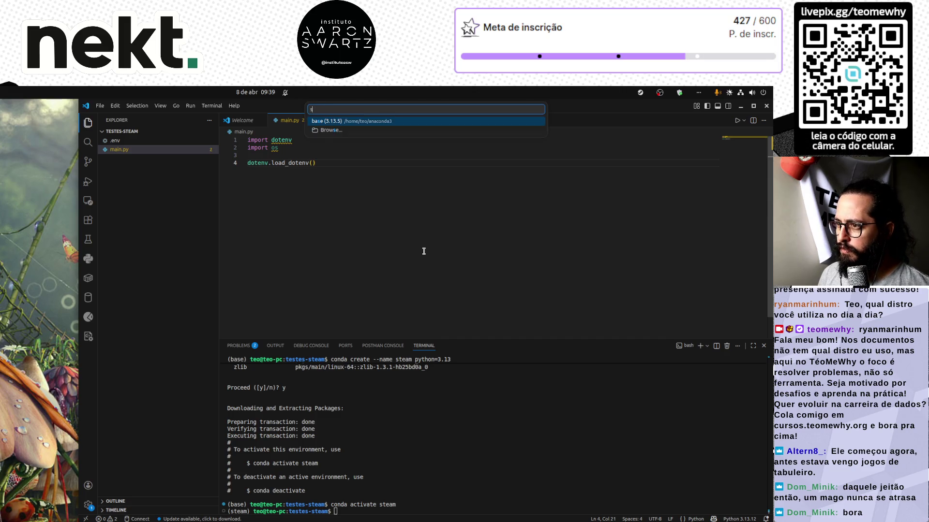
key(Return)
key(ctrl+shift+p)
text(reload)
key(Return)
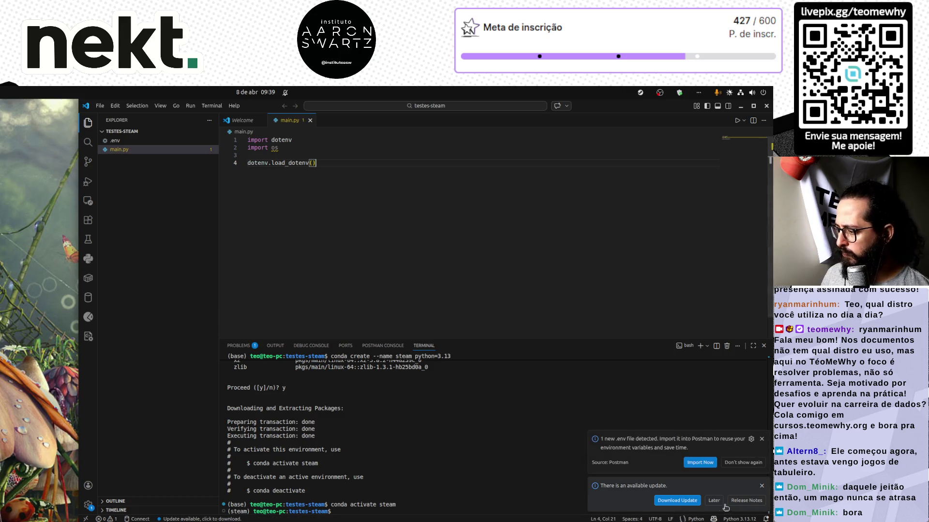
click(739, 519)
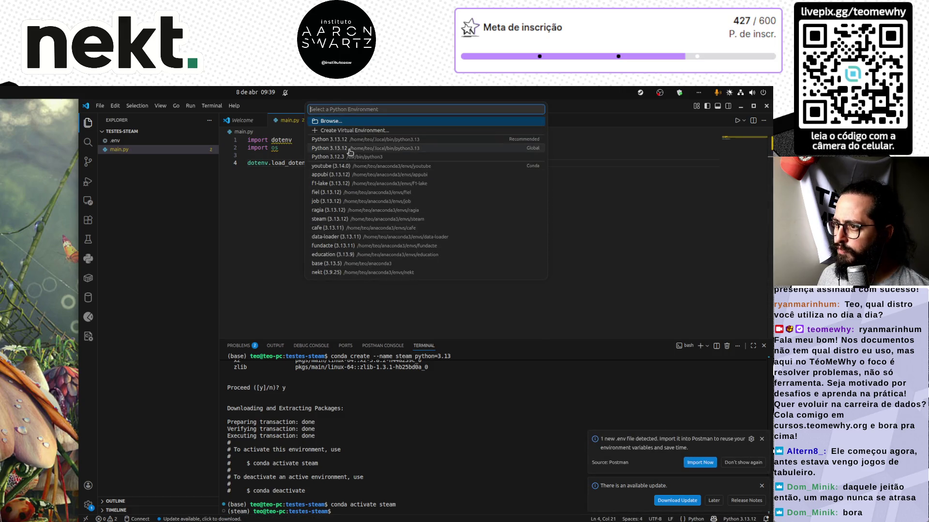
click(330, 220)
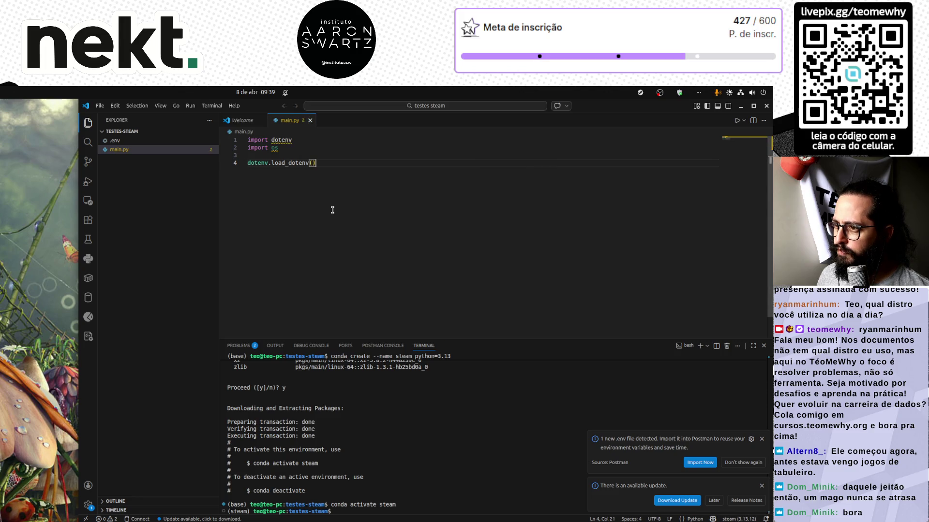
Add STEAM_API_KEY = os.getenv("STEAM_API_KEY") to main.py and save
key(Return)
key(Return)
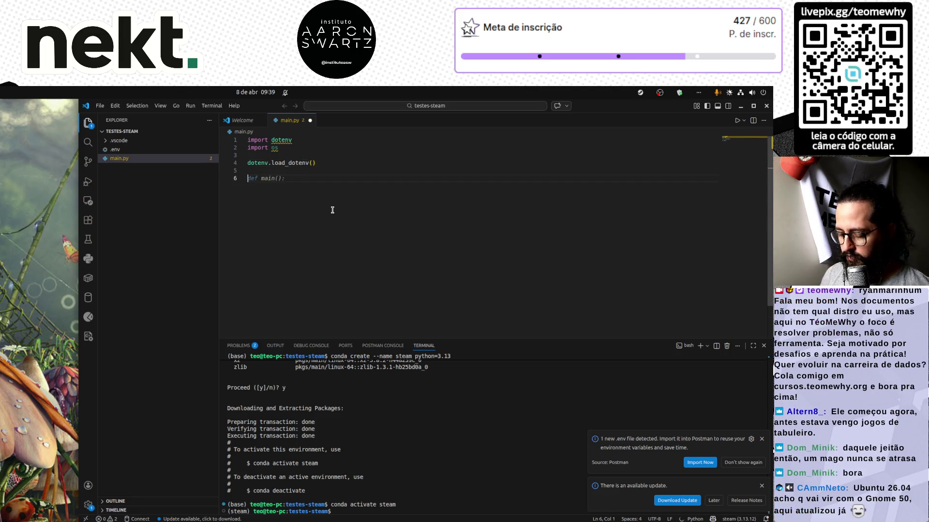
text(STEAM_API_KEY =)
key(Tab)
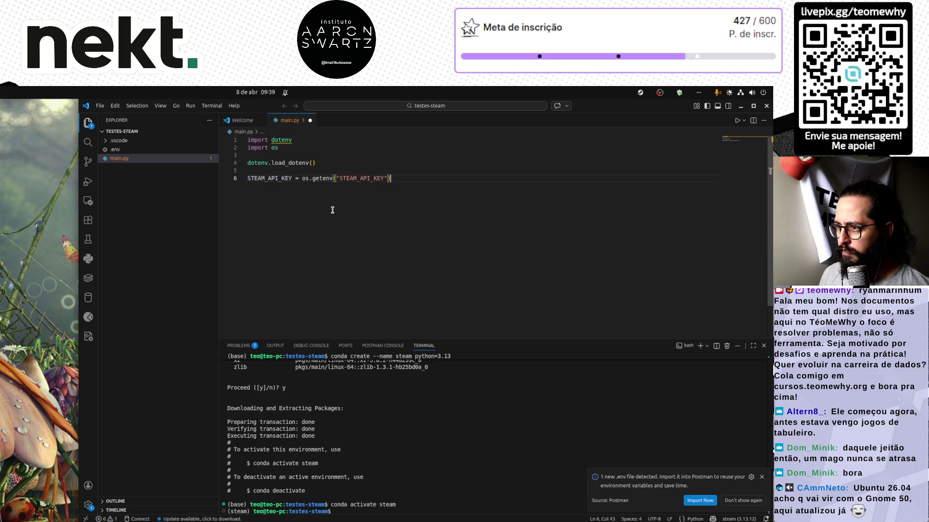
key(ctrl+s)
Install python-dotenv with pip in the terminal, then start a new line below STEAM_API_KEY
key(Up)
key(Up)
key(Up)
text(pi)
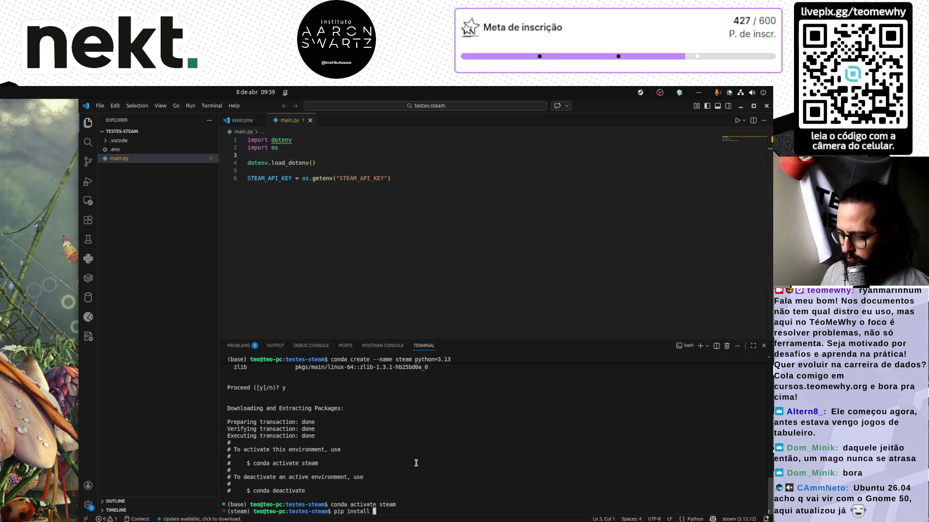
key(BackSpace)
key(BackSpace)
key(BackSpace)
text(python-dotenv)
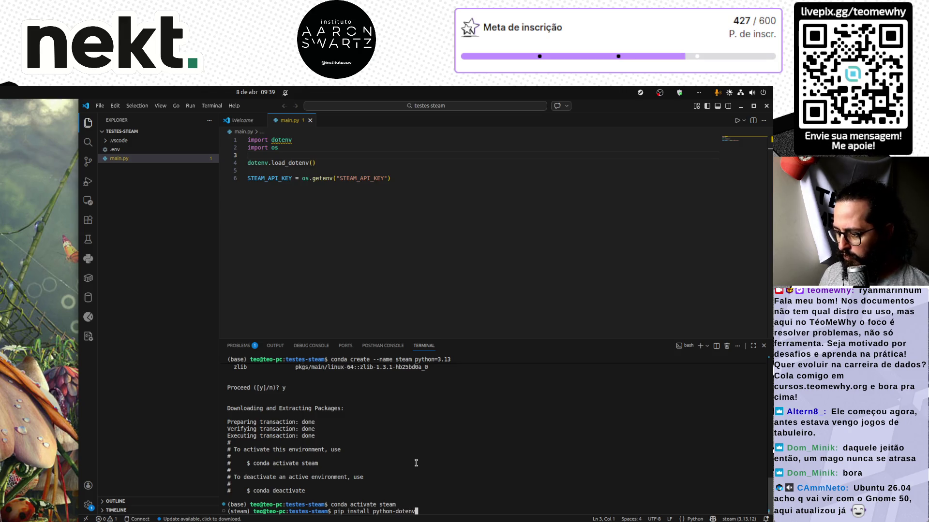
key(Return)
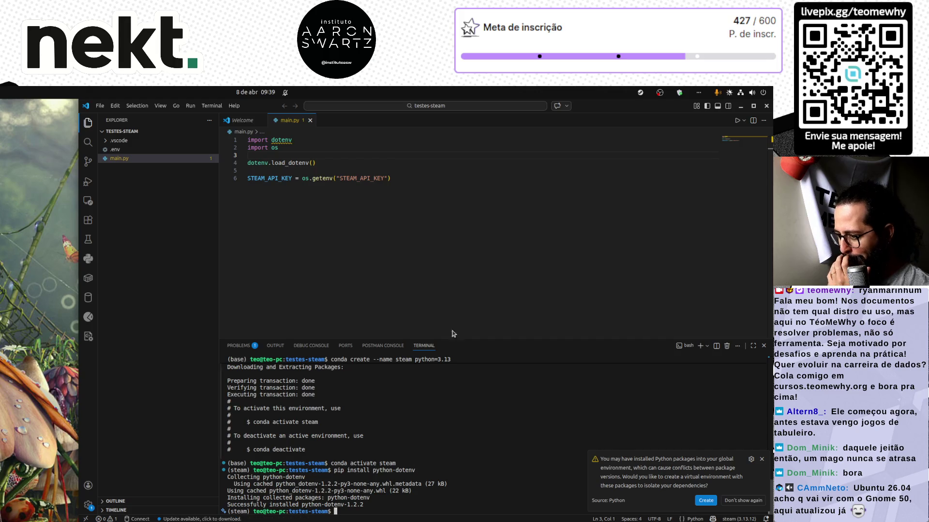
click(450, 260)
key(Return)
key(Return)
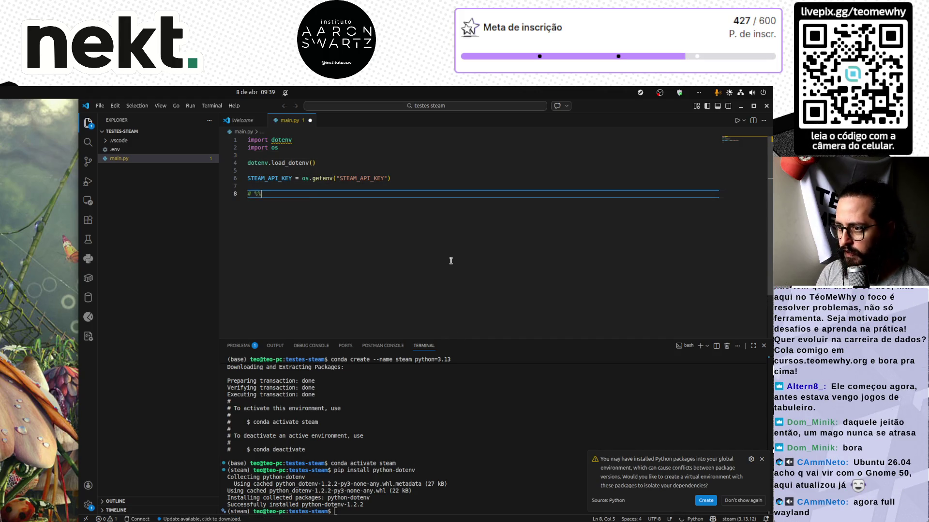
Split main.py into # %% cells and run the first cell
text(# %%)
key(ctrl+Home)
key(Return)
key(Up)
text(#)
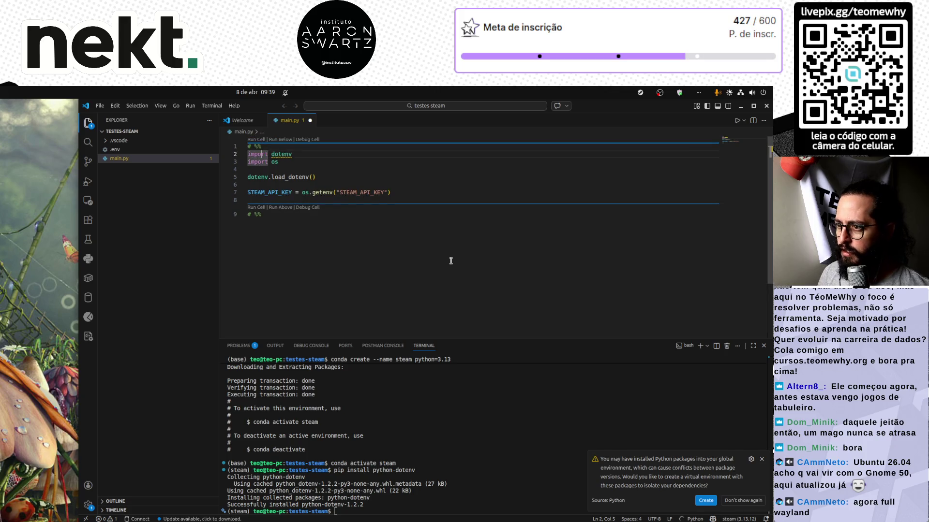
key(shift+Return)
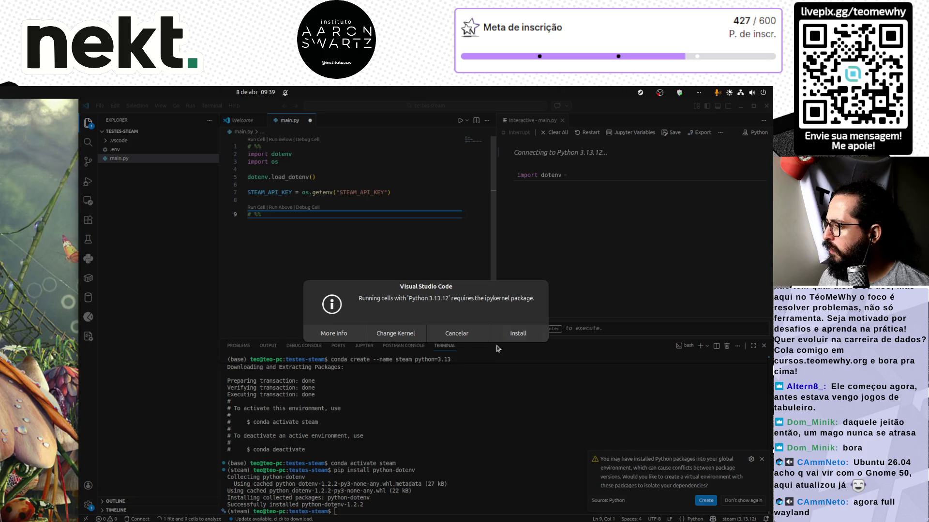
Switch the interactive kernel to the steam (Python 3.13.12) environment, installing ipykernel
click(525, 335)
click(751, 132)
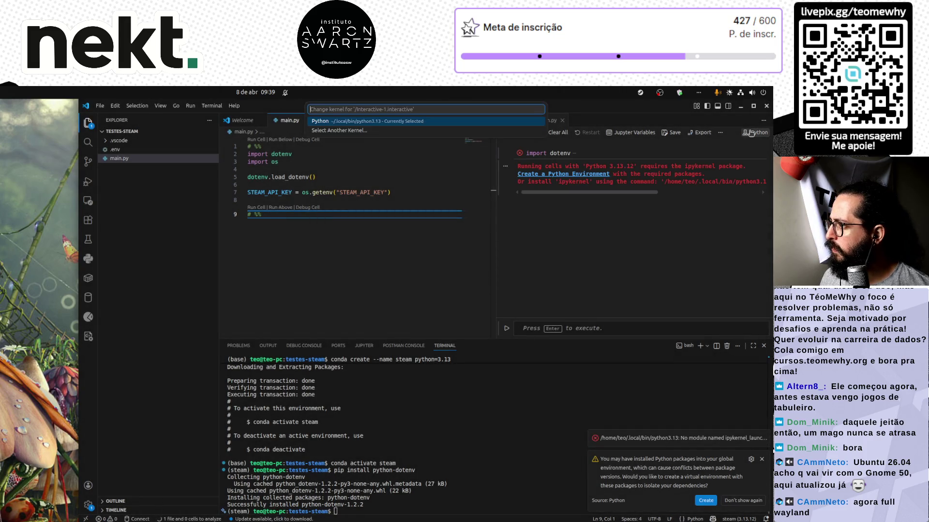
key(Return)
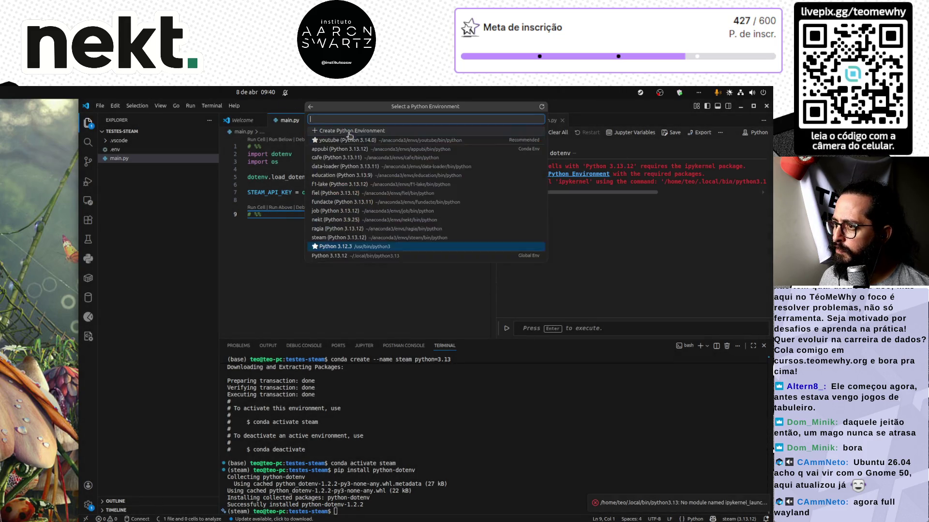
click(327, 247)
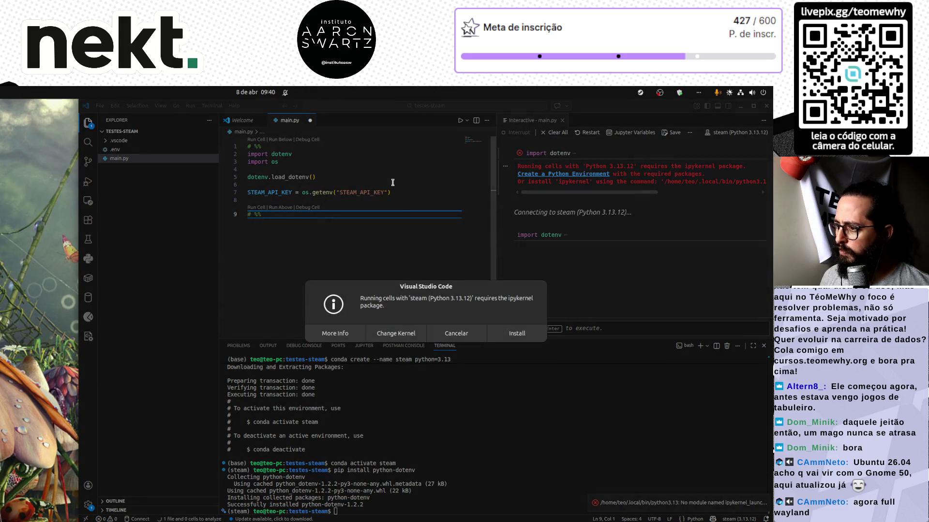
key(Return)
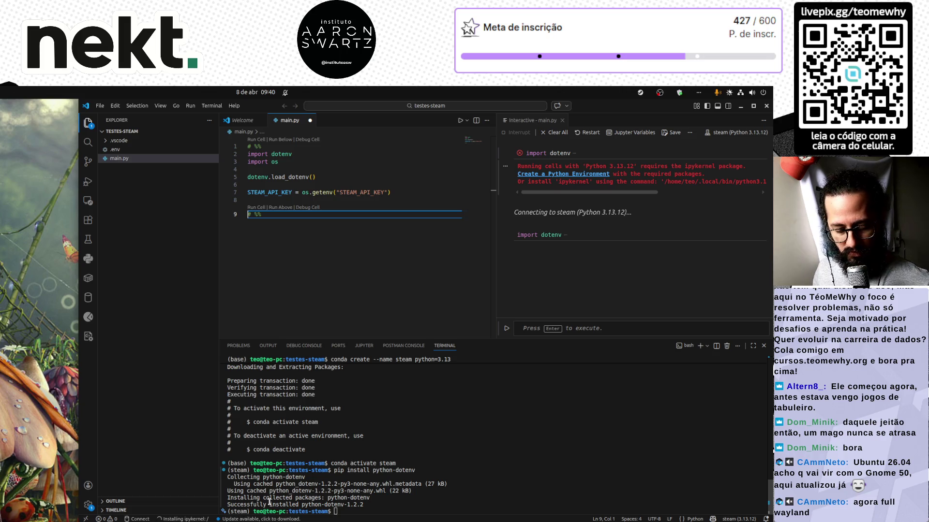
click(344, 268)
key(Return)
key(Return)
key(alt+Tab)
key(alt+Tab)
key(alt+Tab)
key(alt+Tab)
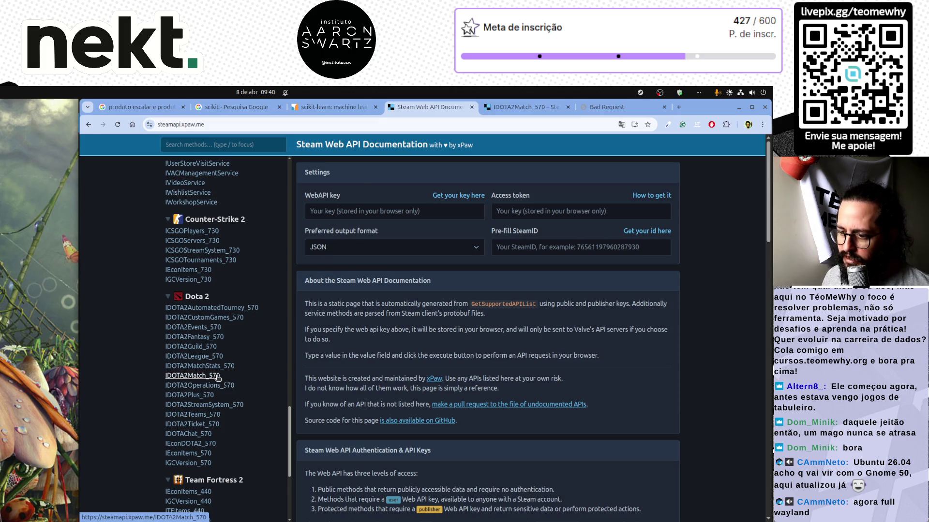
Open the IDOTA2Match_570 docs and scroll down to the GetTopLiveGame method
click(217, 376)
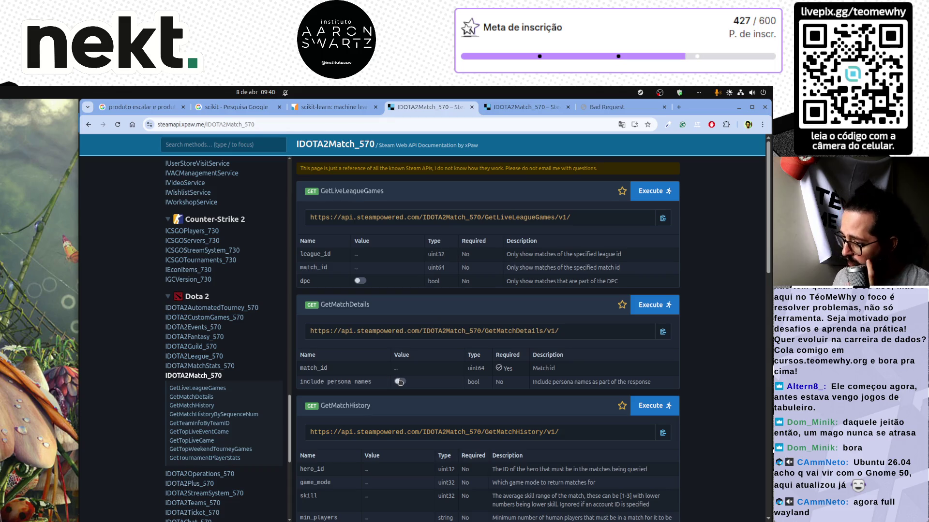
scroll(400, 381, down, 6)
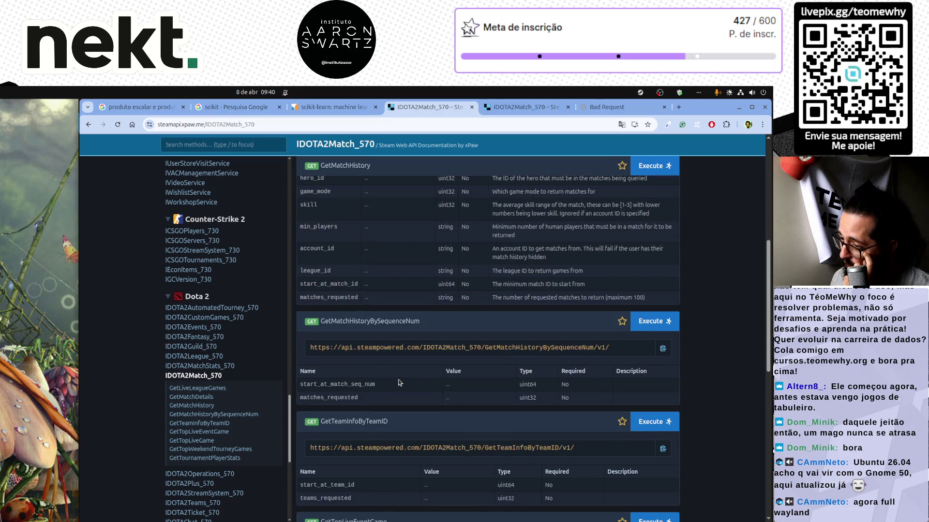
scroll(400, 382, down, 4)
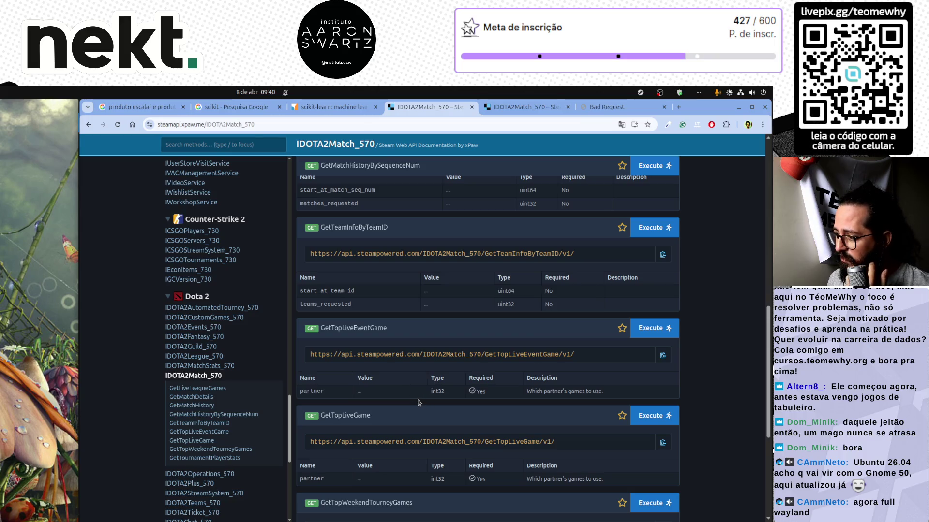
scroll(418, 402, down, 2)
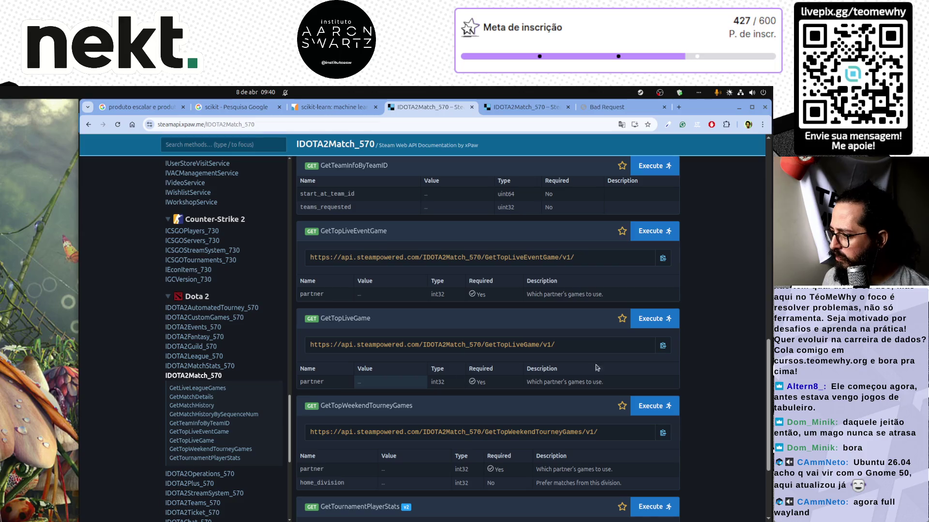
Assign the pasted GetTopLiveGame endpoint URL to url and widen the editor area
key(alt+Tab)
key(alt+Tab)
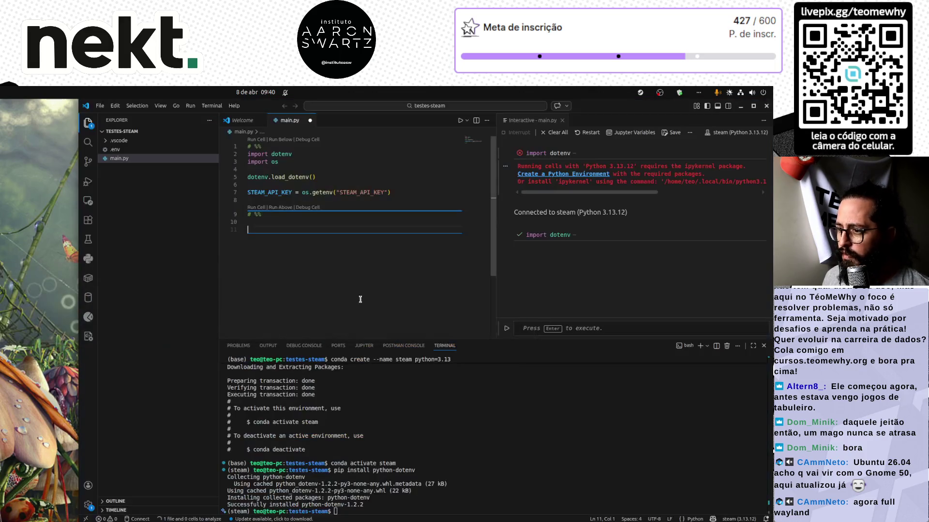
text(url = ')
key(ctrl+v)
text(')
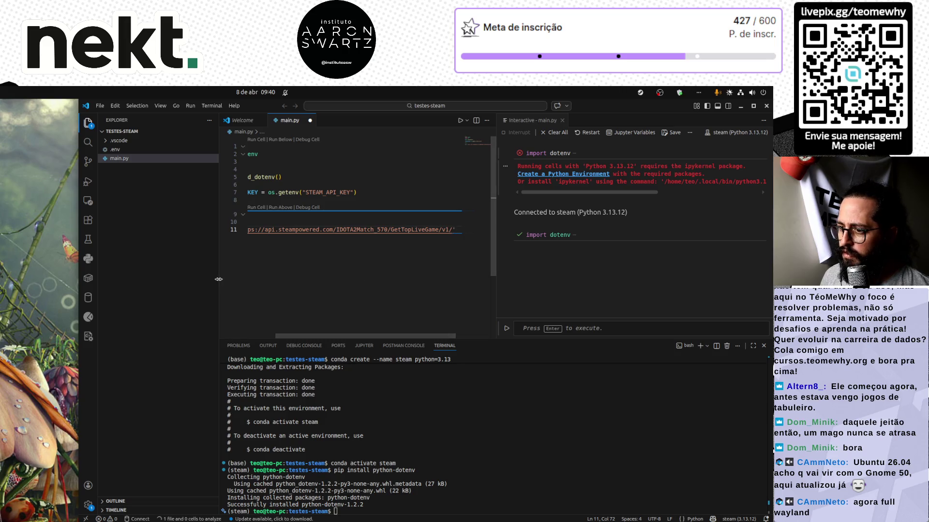
drag(219, 279, 111, 279)
drag(439, 340, 439, 512)
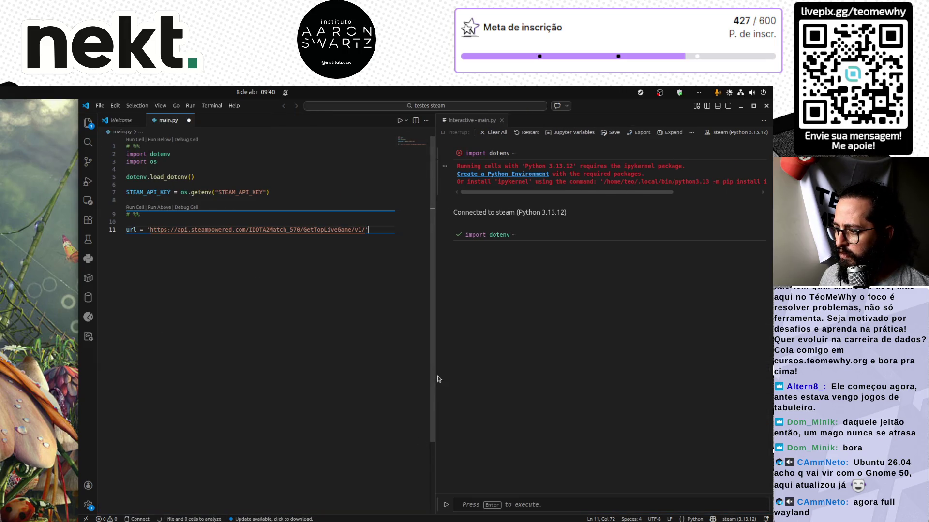
drag(438, 379, 641, 348)
Add import requests to the imports cell and rerun it
key(Return)
key(Return)
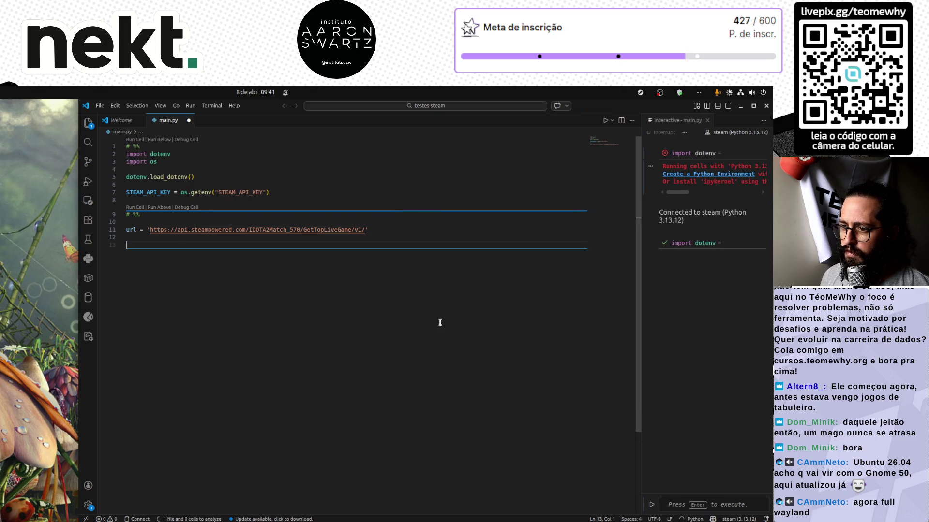
text(resp =)
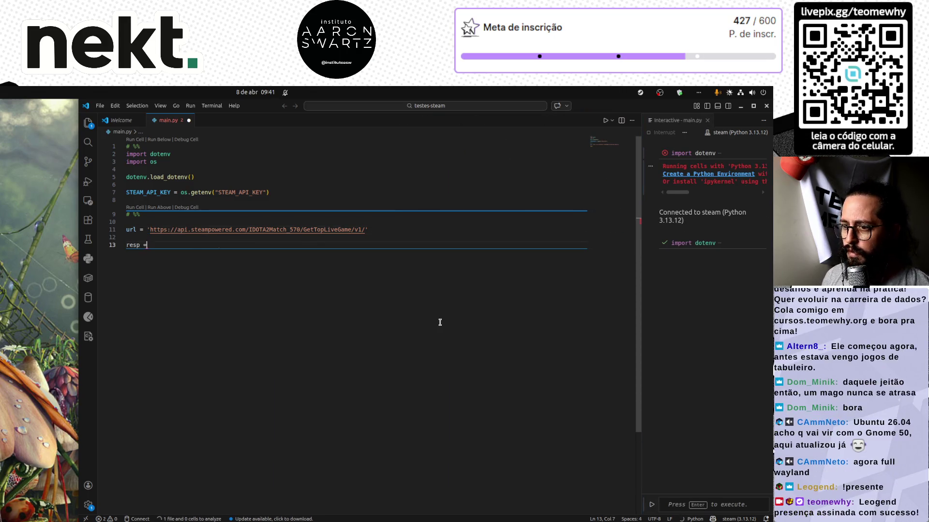
key(Up)
key(Up)
key(Up)
key(End)
key(Return)
text(import requests)
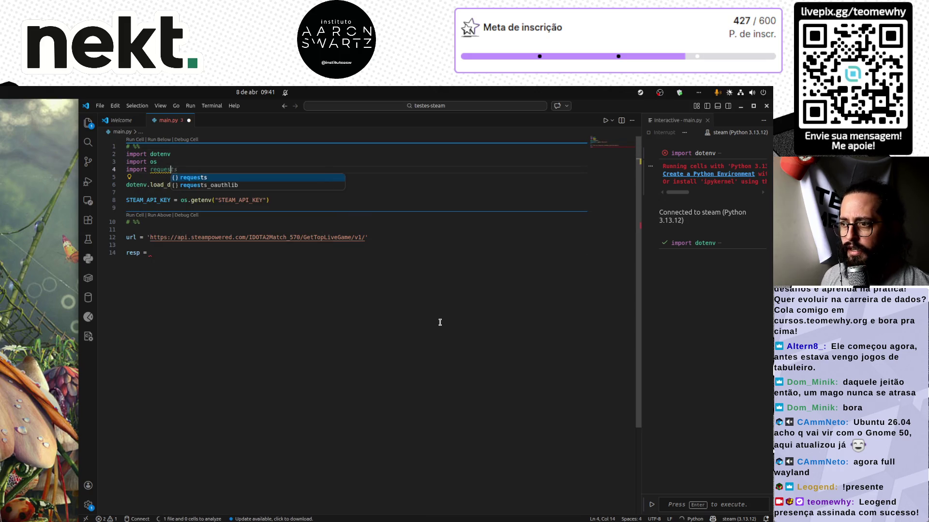
key(ctrl+End)
key(Up)
key(shift+Return)
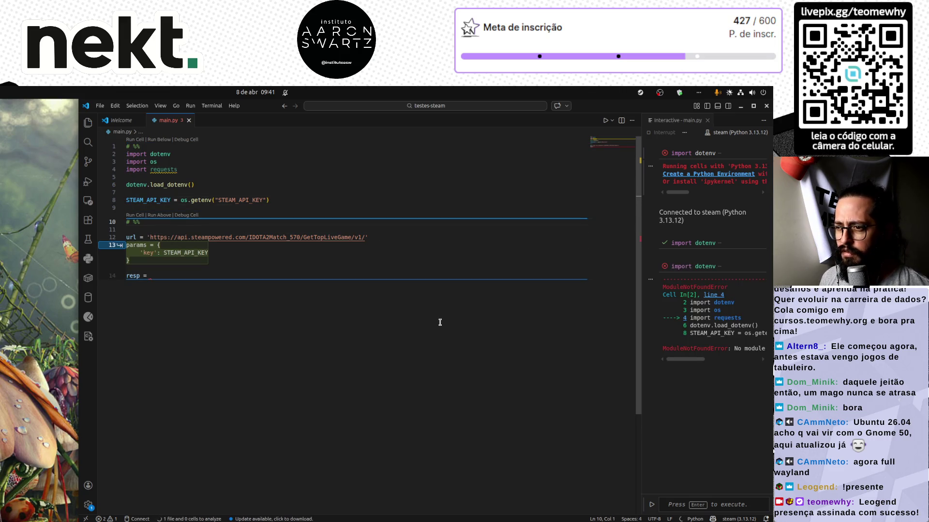
Complete resp = requests.get(url, params={'key': STEAM_API_KEY}) with resp.json() and run the cells
key(Tab)
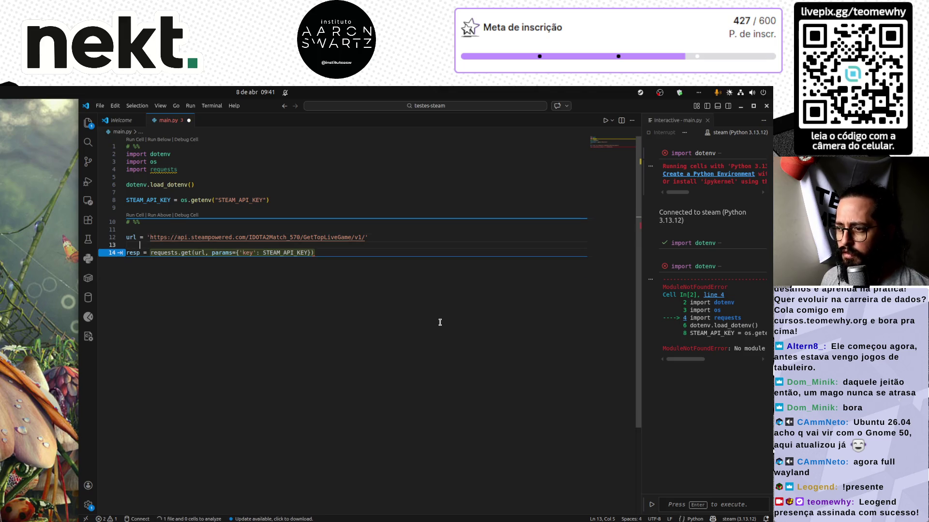
key(Tab)
key(Tab)
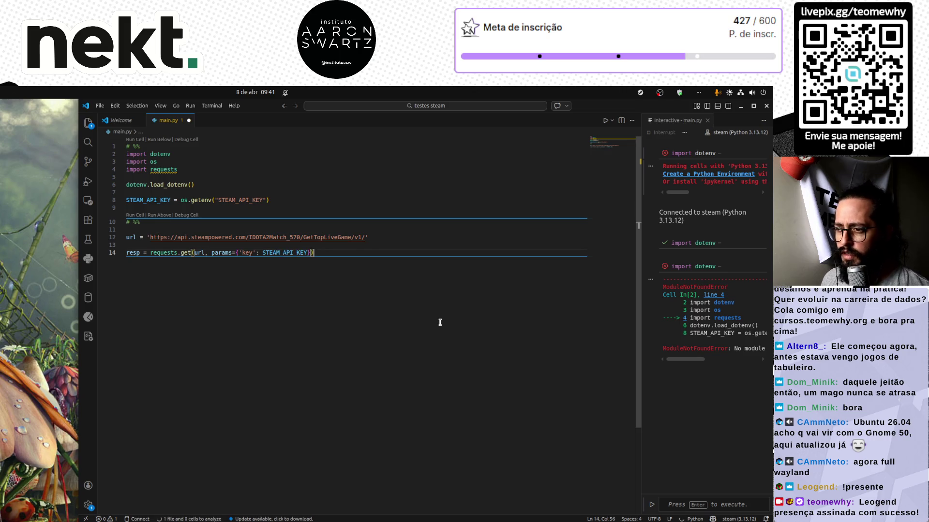
key(Return)
key(Return)
text(resp.json())
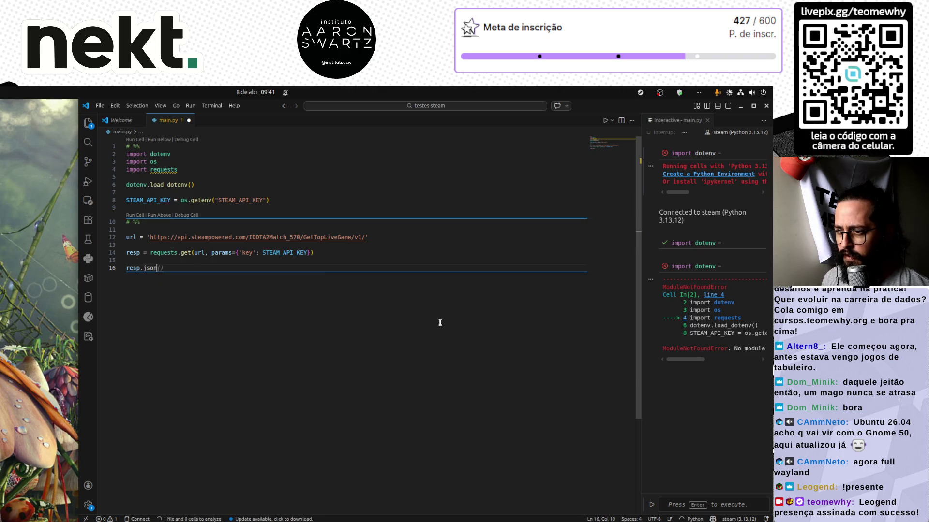
key(ctrl+Return)
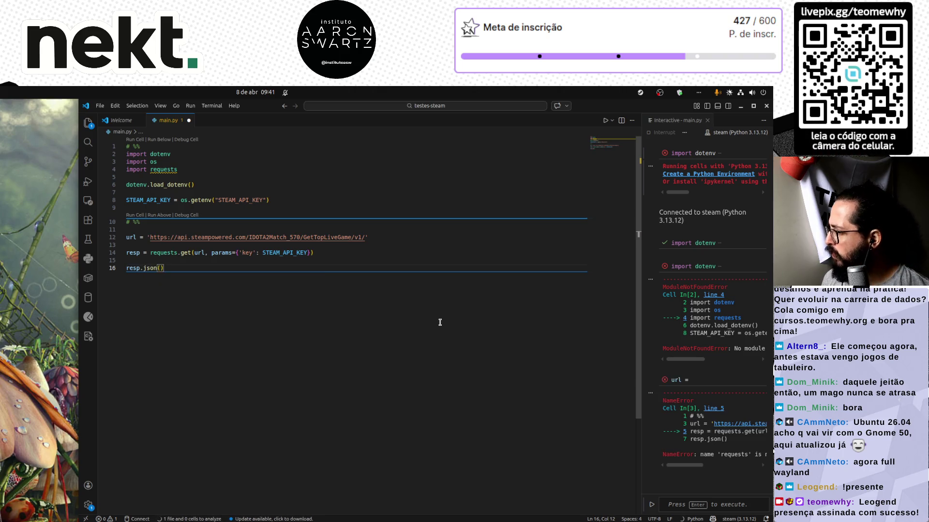
key(ctrl+Home)
key(shift+Return)
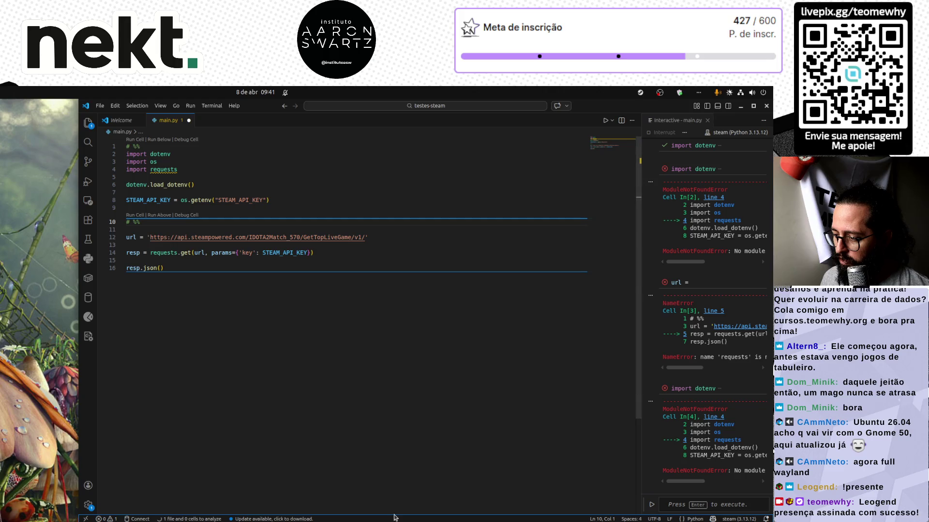
Install requests with pip in the steam environment and rerun the imports cell
key(ctrl+grave)
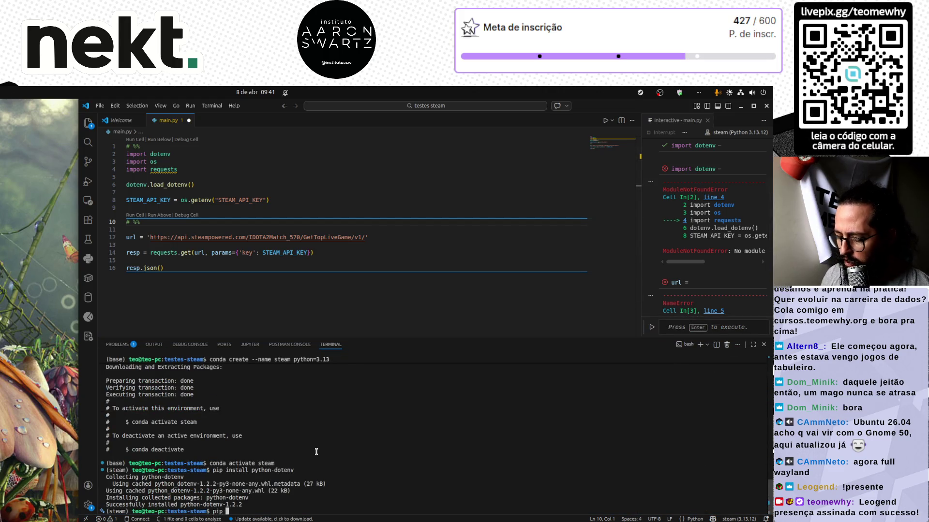
text(pip install re)
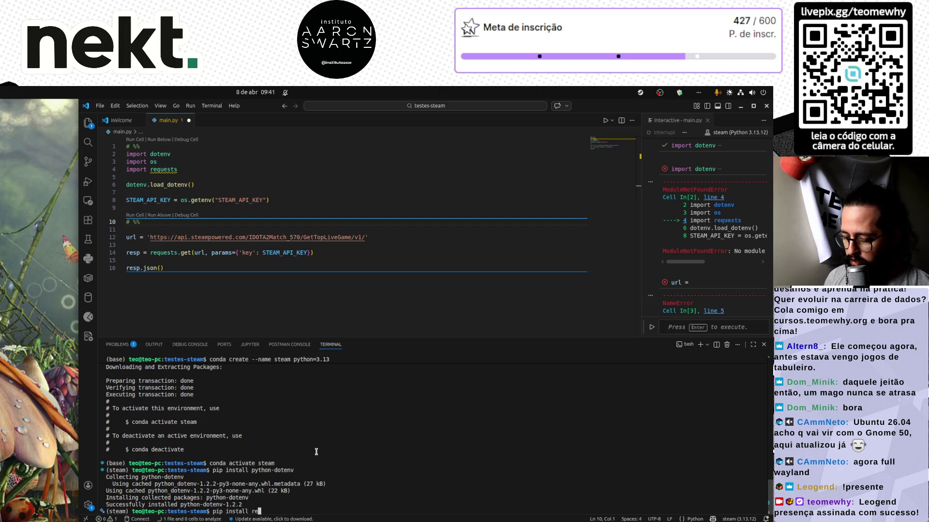
text(quest)
text(s)
key(Return)
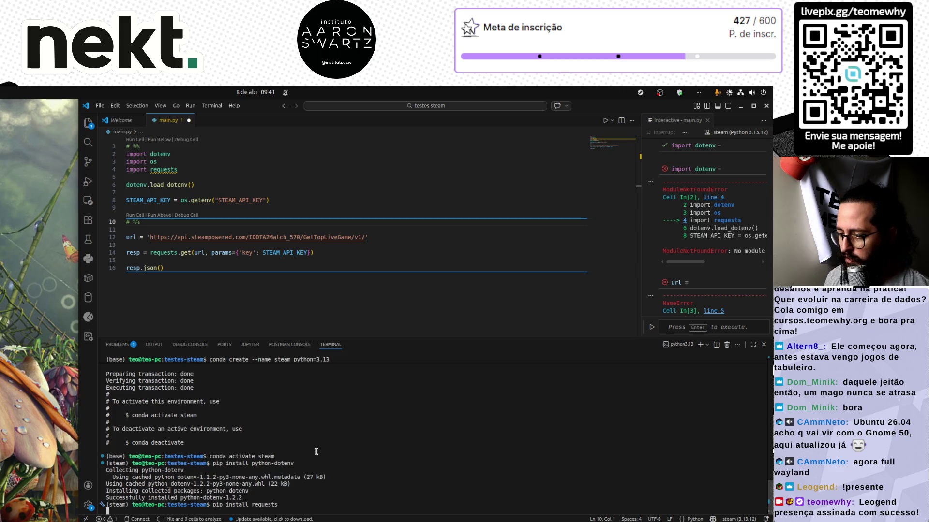
click(375, 174)
key(shift+Return)
key(shift+Return)
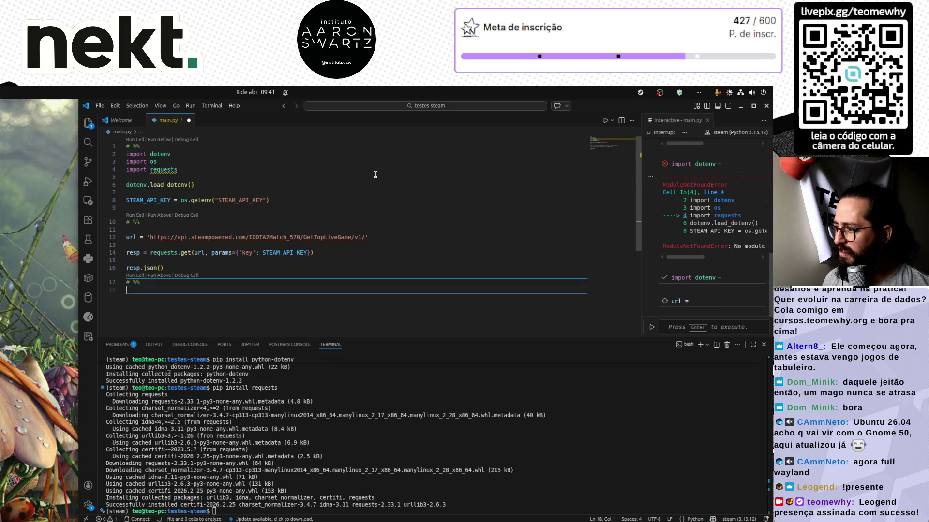
mouse_move(648, 273)
mouse_down()
mouse_move(514, 285)
mouse_move(468, 299)
mouse_up()
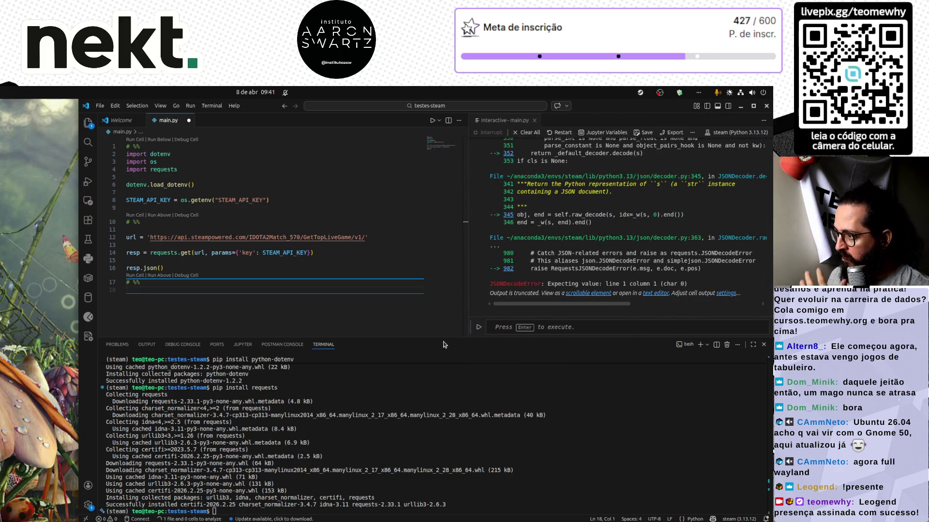
drag(445, 345, 445, 512)
Change resp.json() to resp.text and run the cell, showing the missing 'partner' Bad Request
click(208, 265)
key(shift+Left)
key(shift+Left)
text(text)
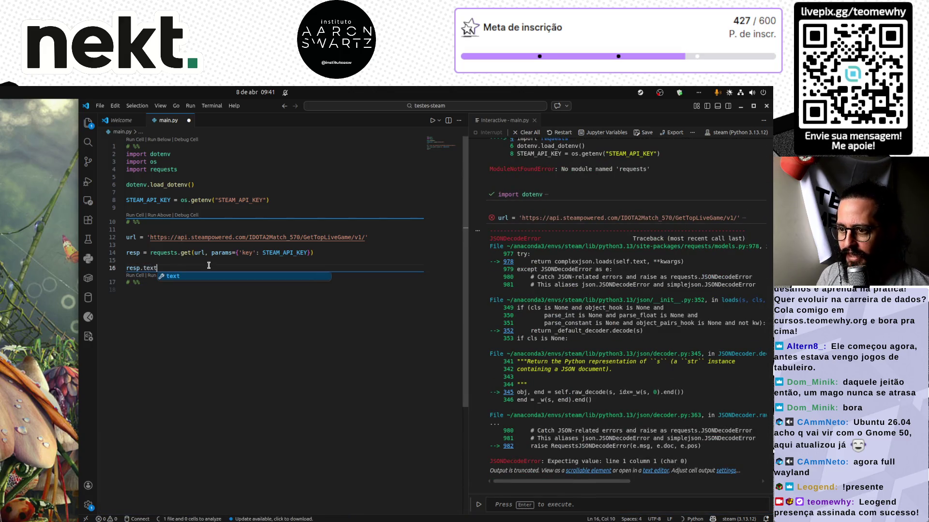
key(ctrl+Return)
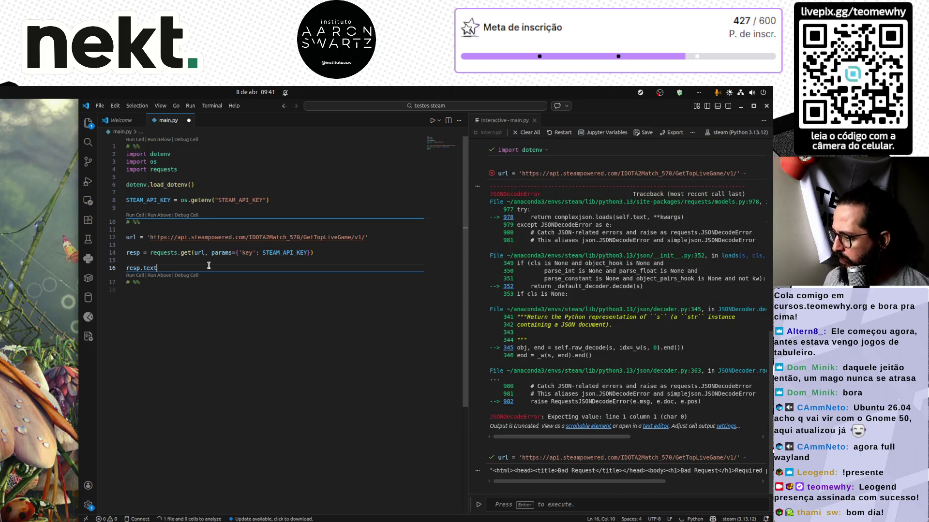
drag(558, 483, 676, 483)
key(alt+Tab)
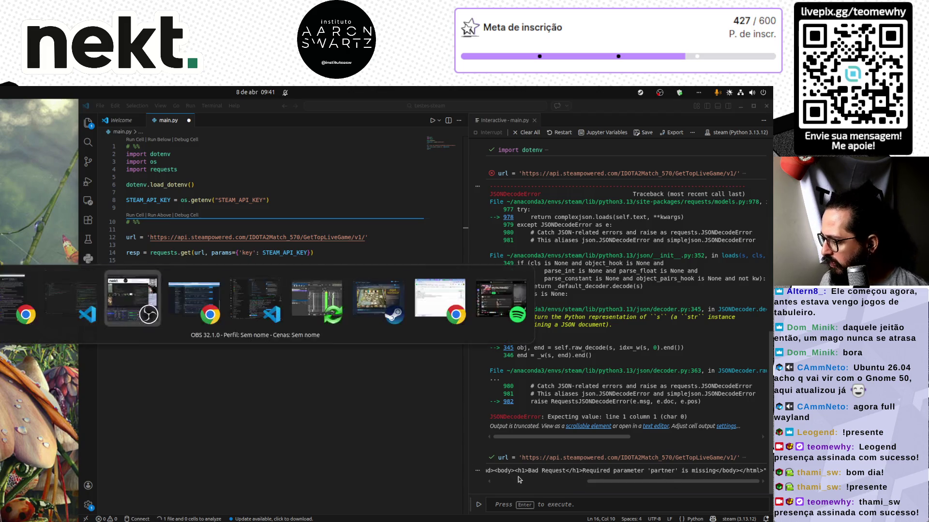
Review the GetTopLiveGame docs, selecting its request URL and the partner parameter field
key(alt+Tab)
key(alt+Tab)
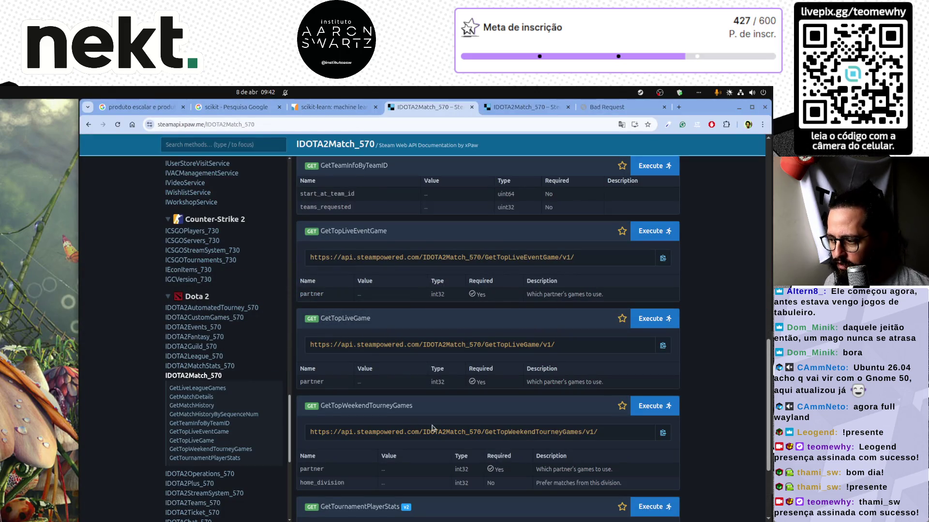
scroll(434, 431, down, 1)
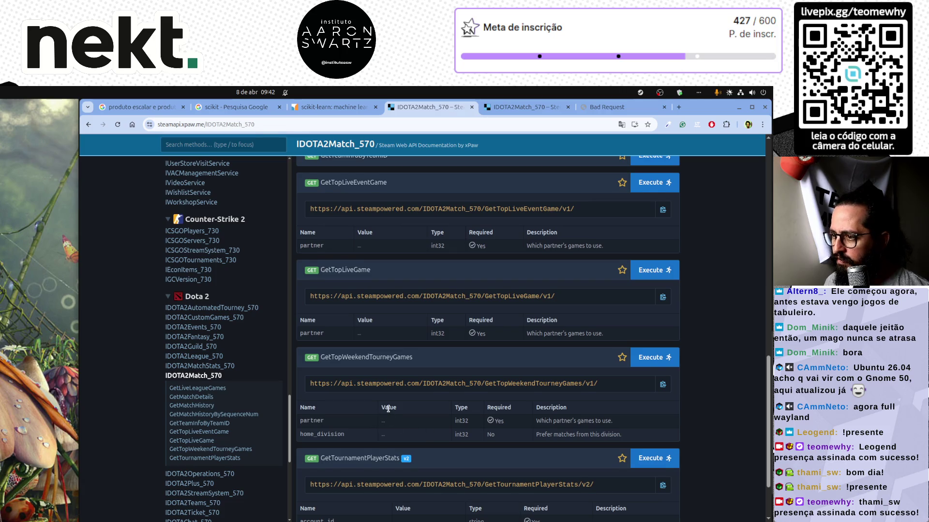
scroll(388, 408, up, 3)
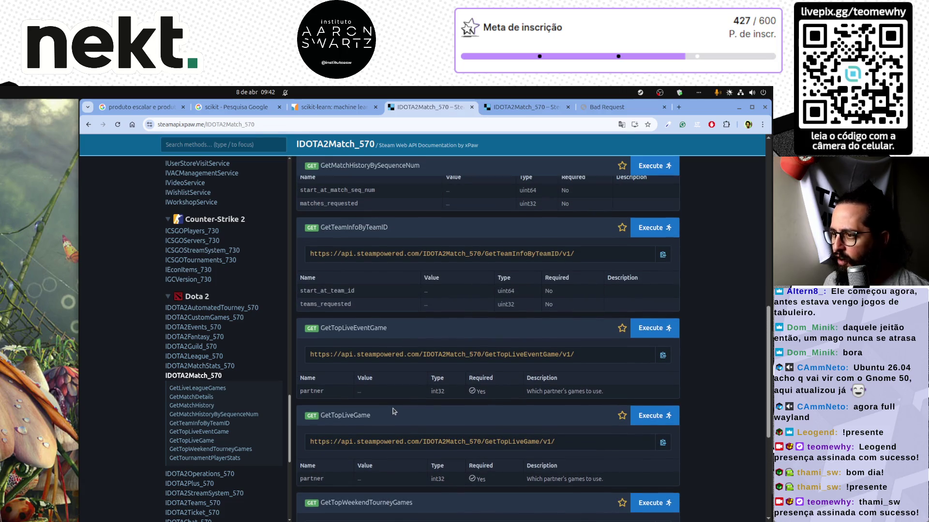
scroll(393, 412, up, 4)
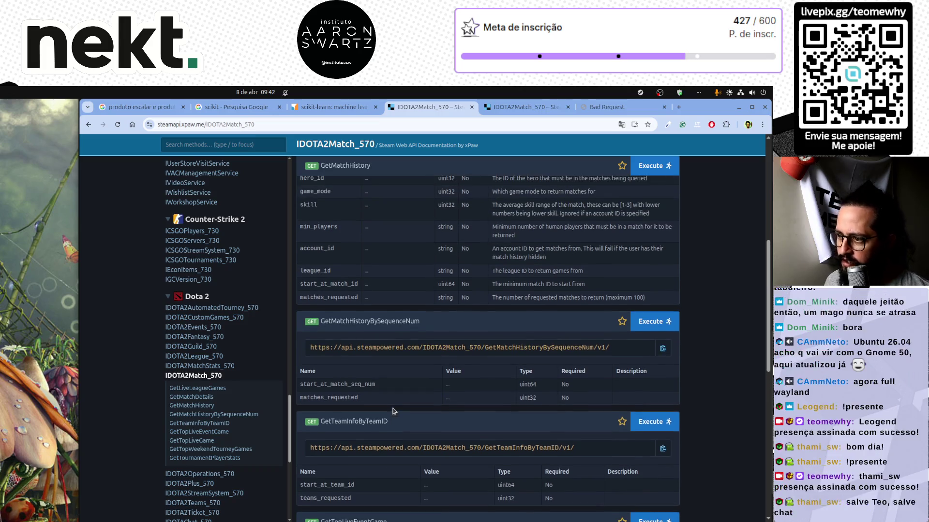
scroll(393, 411, up, 3)
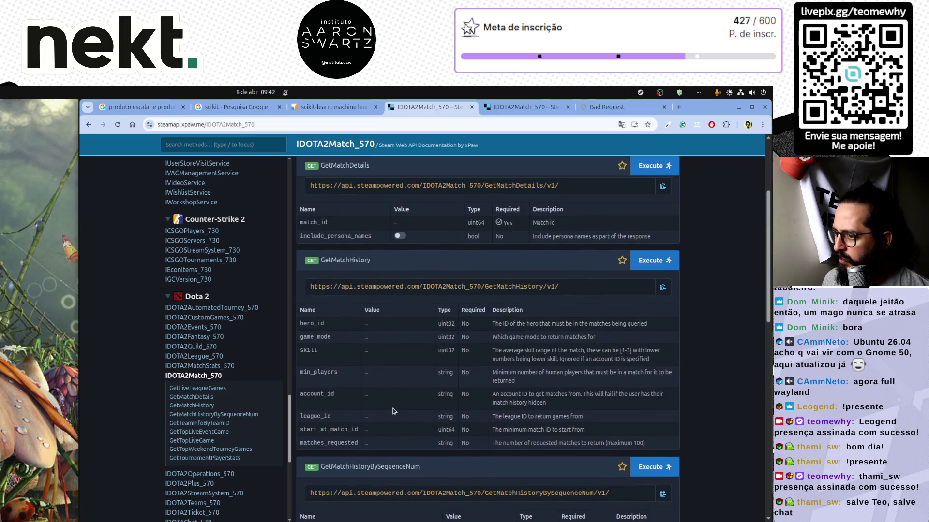
scroll(393, 411, up, 2)
scroll(396, 411, up, 1)
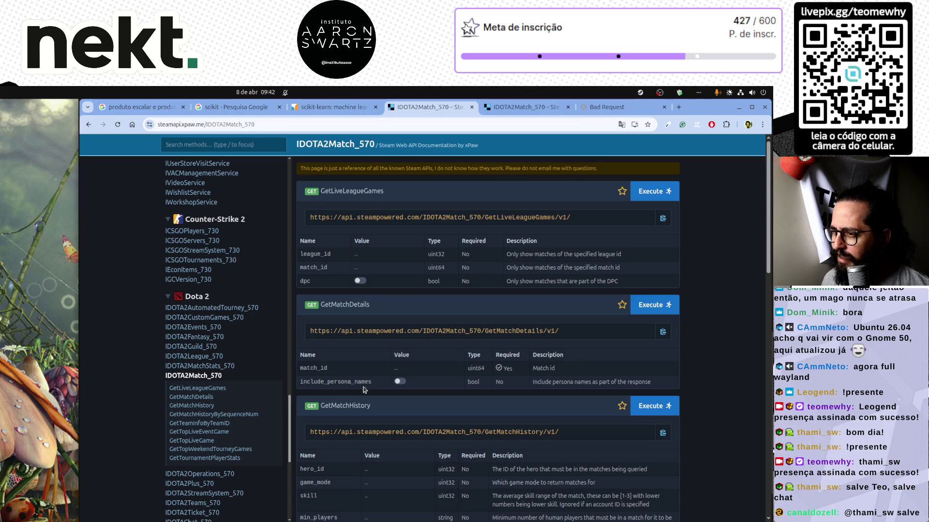
scroll(393, 385, down, 10)
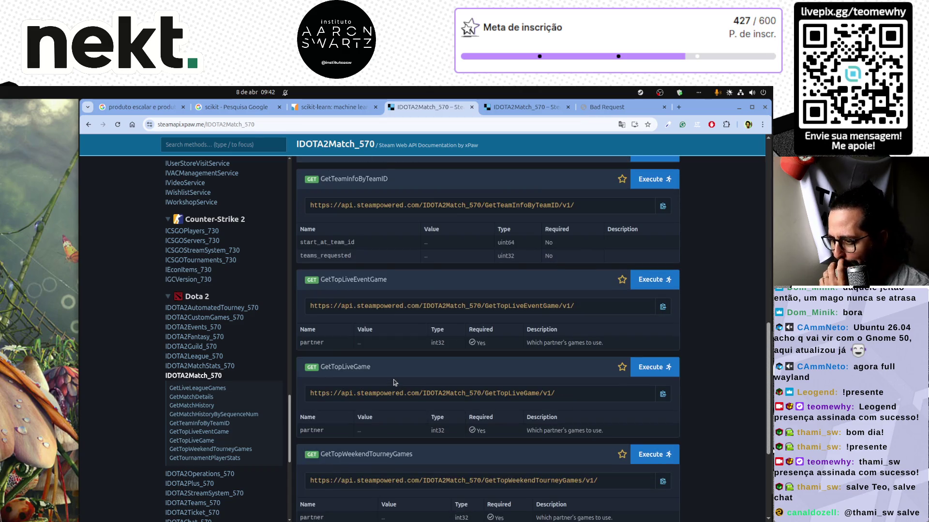
triple_click(508, 393)
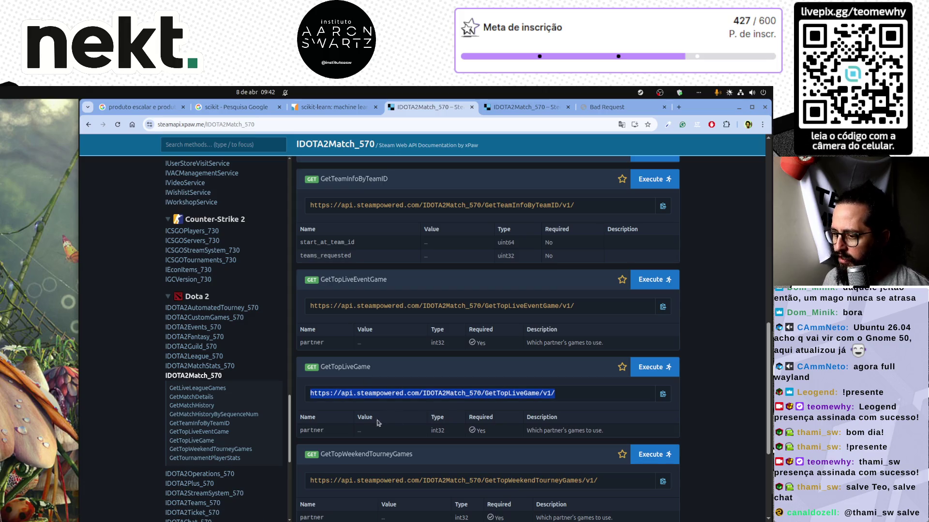
click(306, 432)
scroll(344, 419, down, 3)
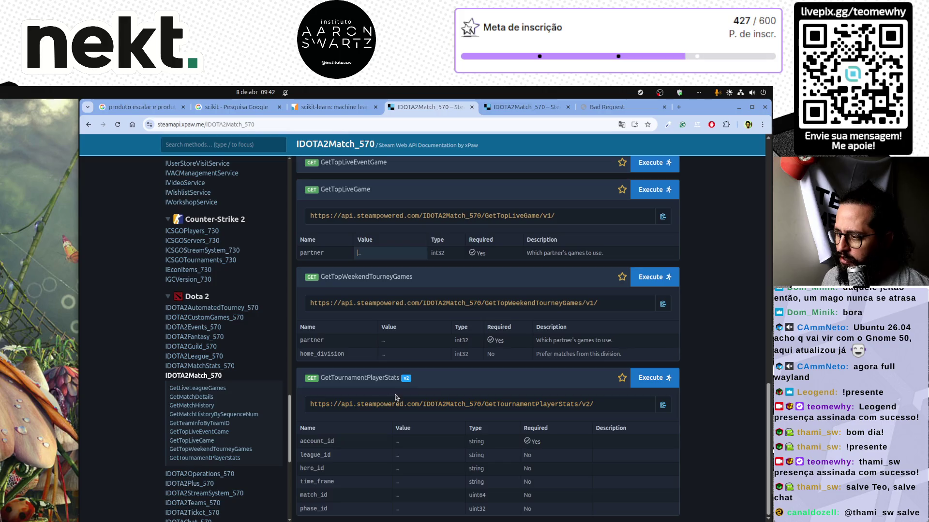
scroll(395, 398, up, 15)
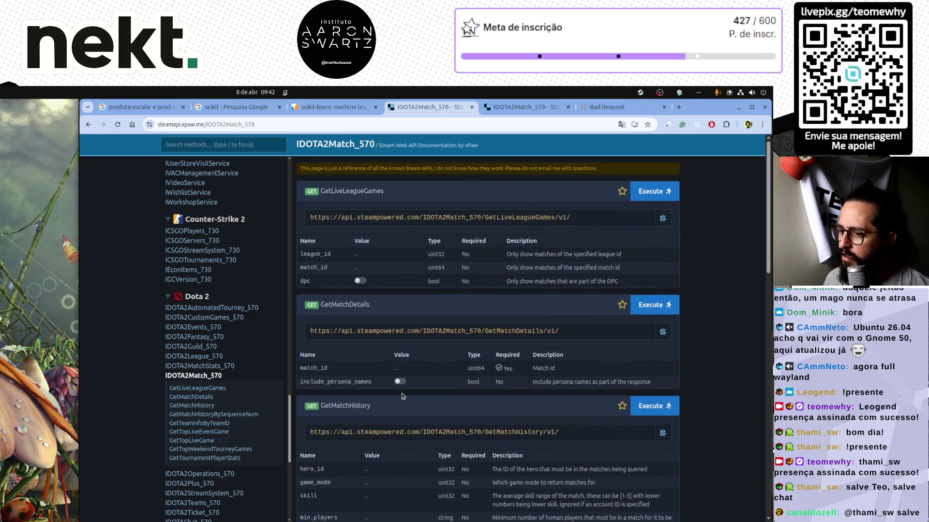
Open the IDOTA2League_570 reference and browse its league methods like GetLiveGames and GetPrizePool
click(194, 358)
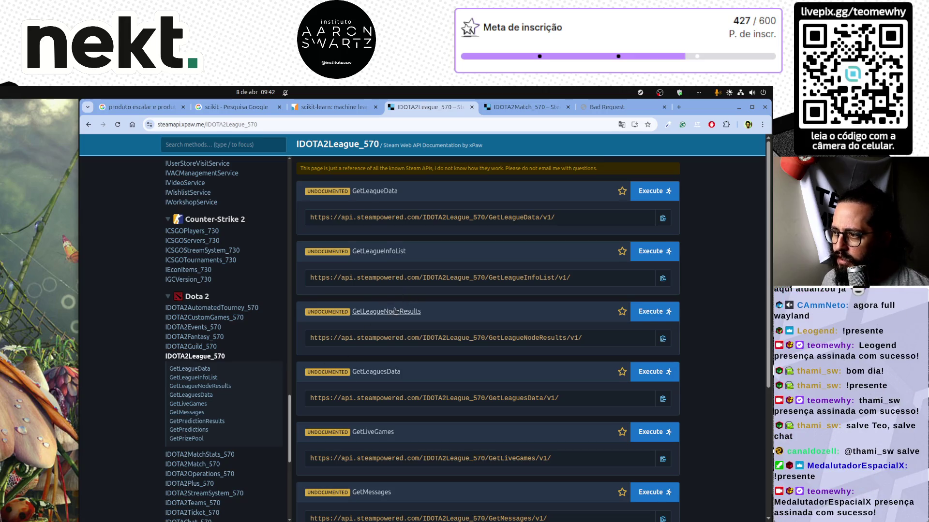
scroll(396, 311, down, 4)
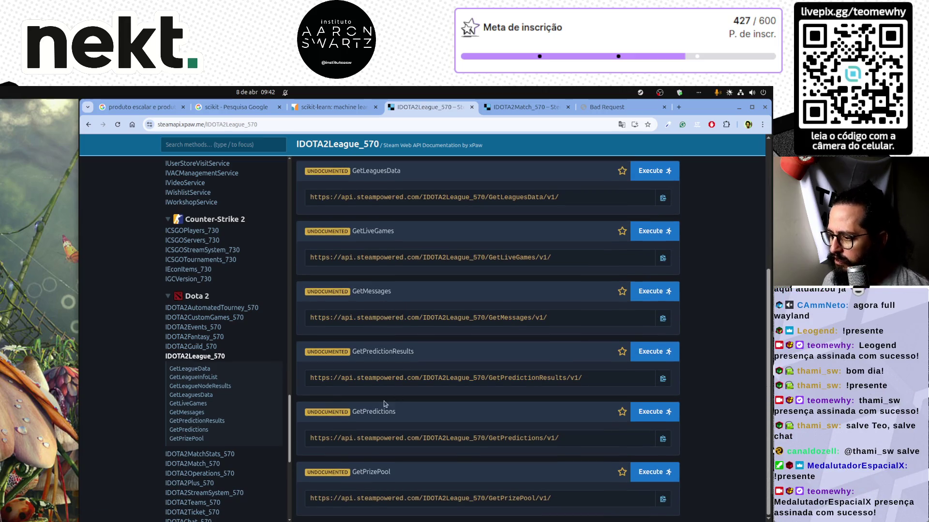
scroll(218, 430, down, 4)
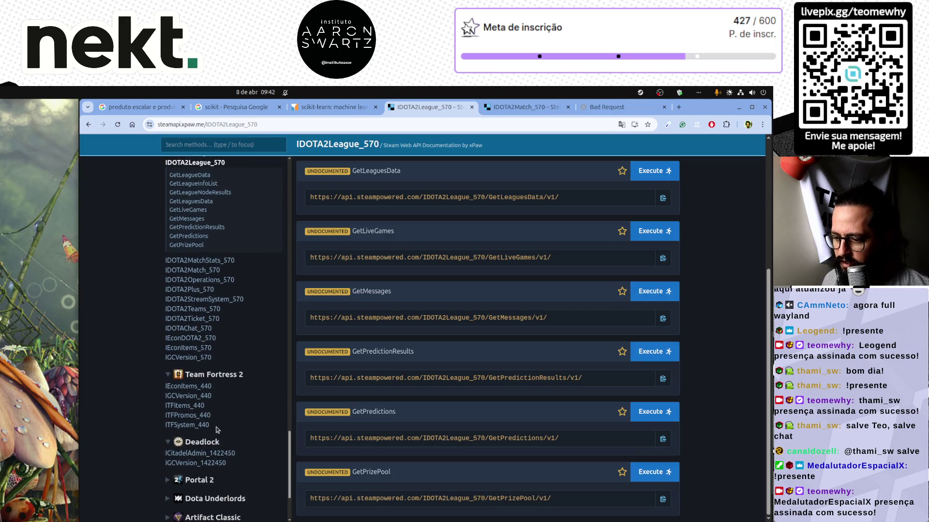
scroll(194, 338, up, 2)
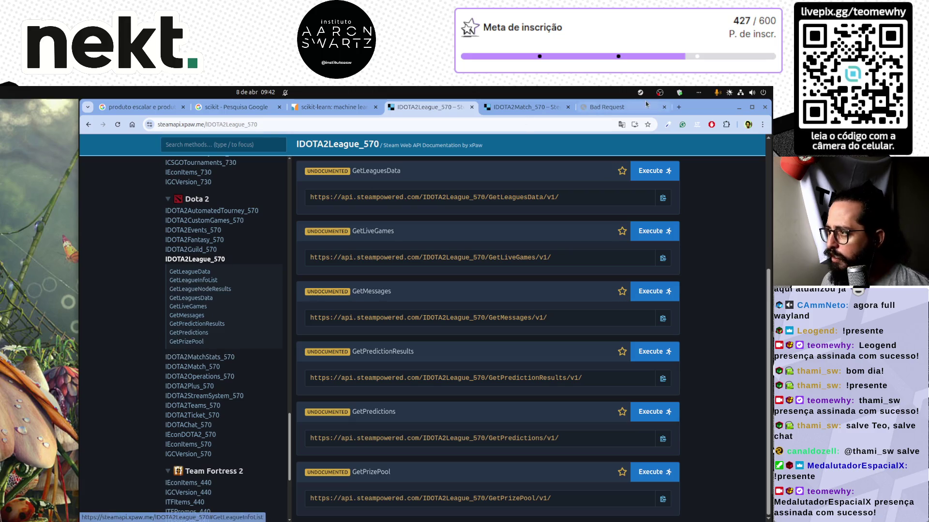
click(679, 108)
text(opendot)
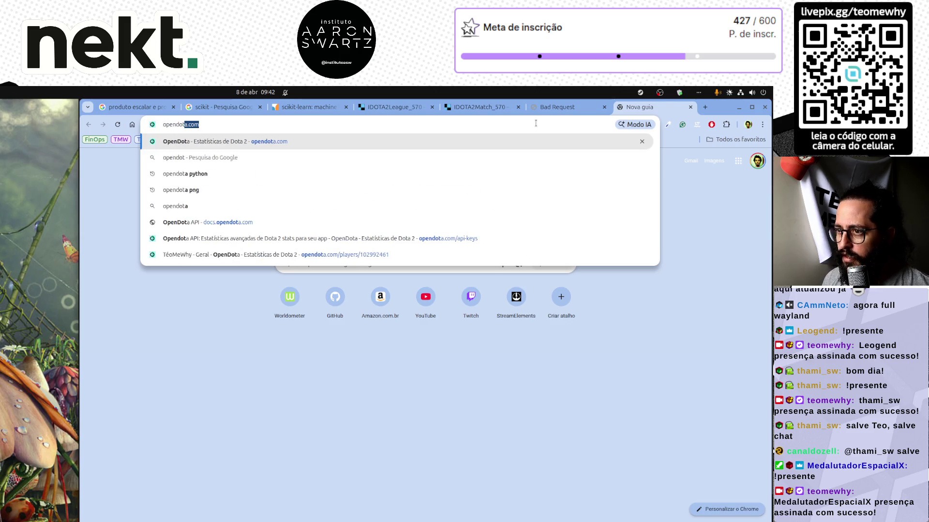
key(Return)
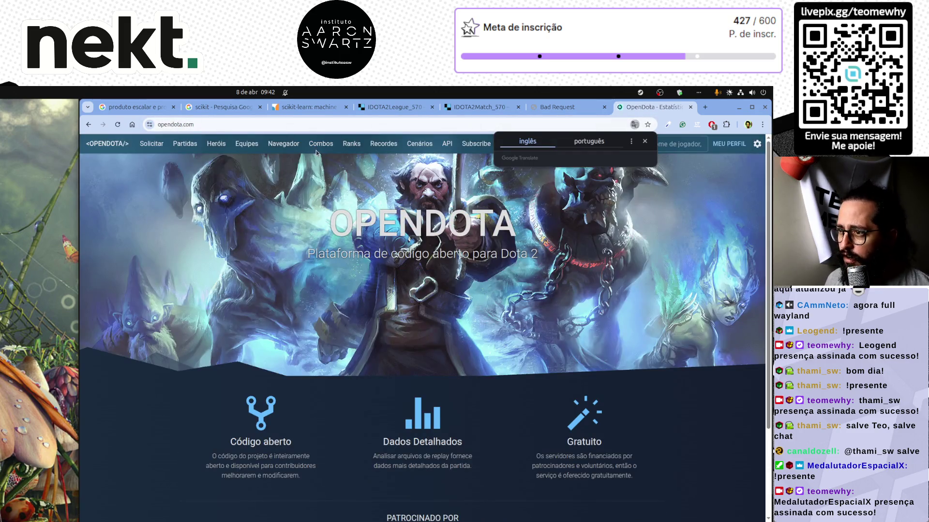
click(645, 141)
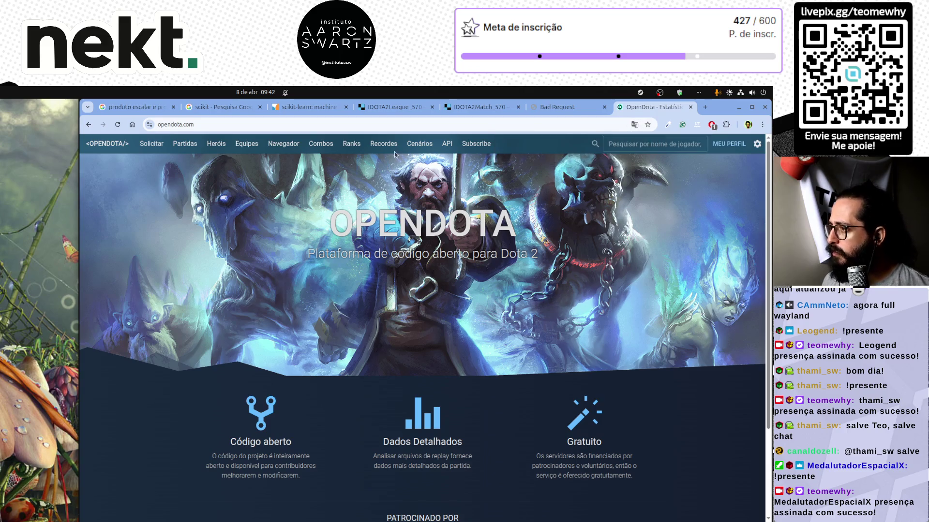
click(446, 145)
click(462, 223)
scroll(152, 352, down, 3)
click(145, 450)
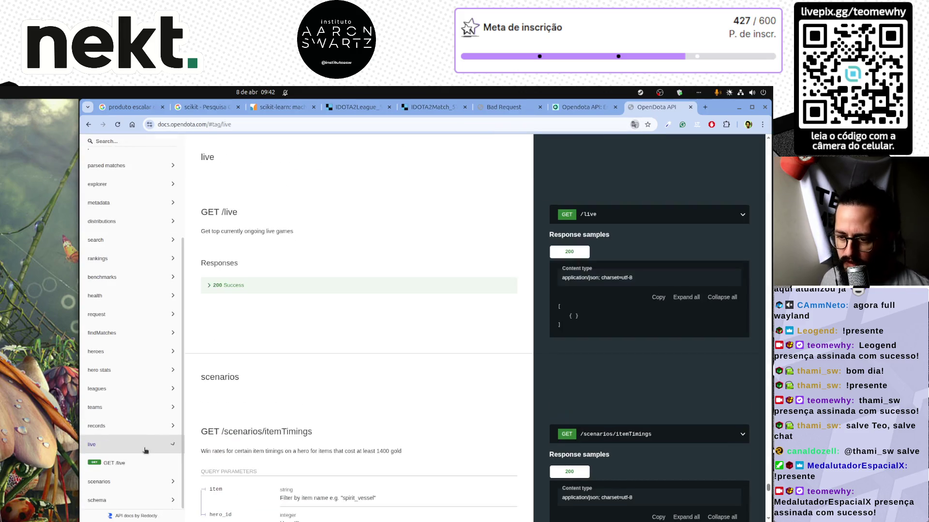
click(233, 287)
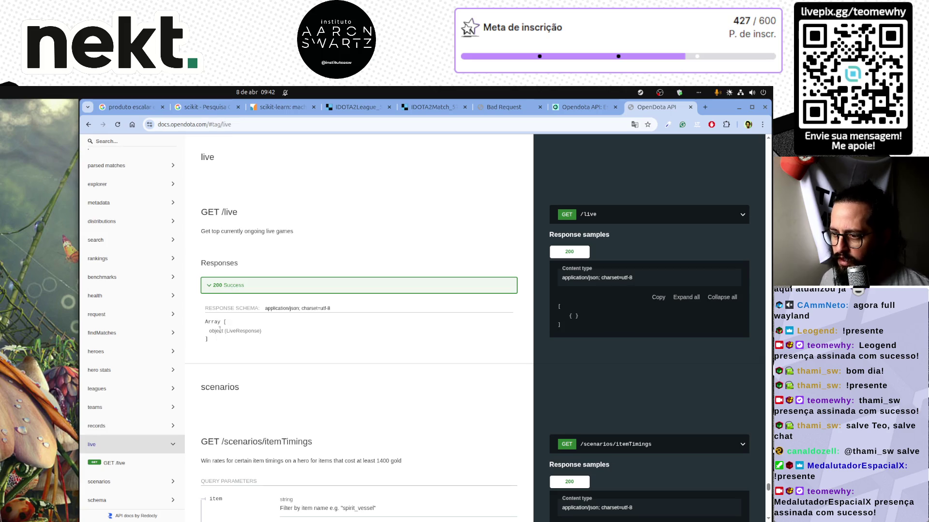
click(599, 218)
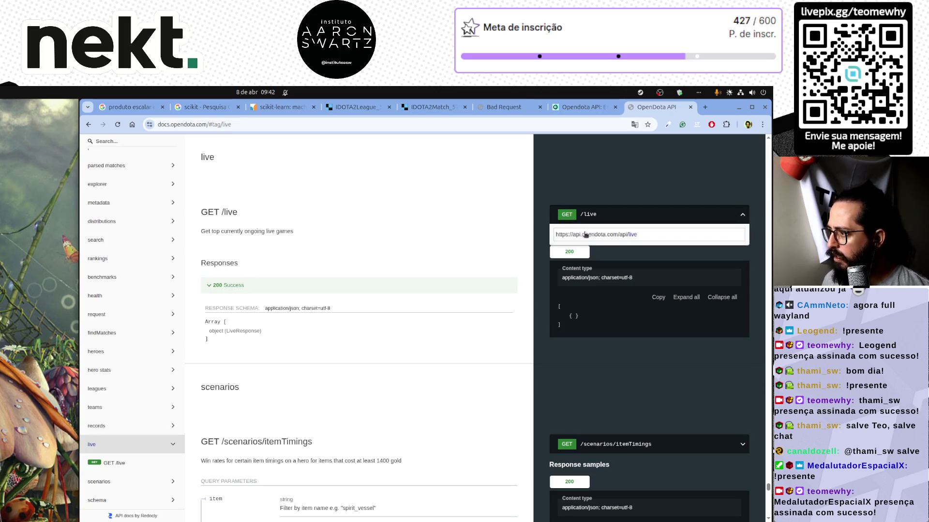
triple_click(591, 236)
key(ctrl+c)
key(alt+Tab)
key(alt+Tab)
key(alt+Tab)
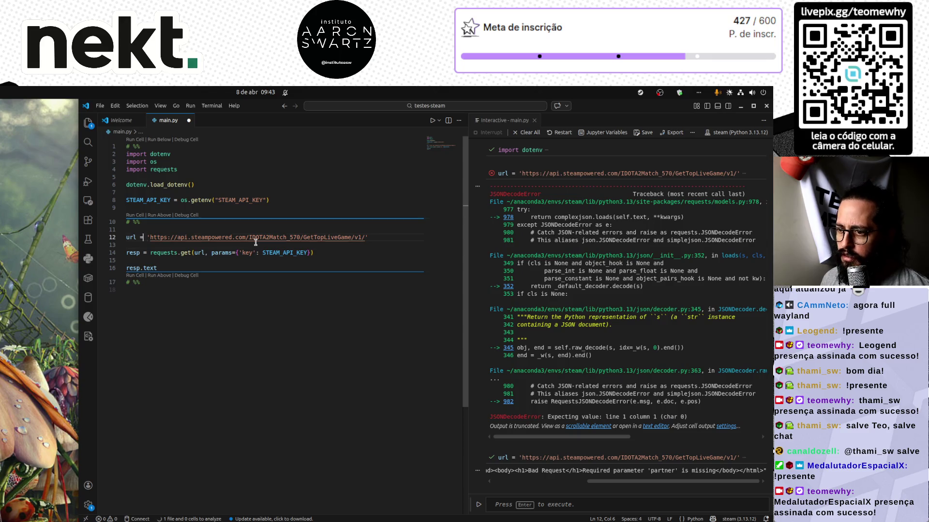
Replace the Steam URL with the OpenDota live URL, drop the key params, and run the cell
key(shift+alt+Right)
key(ctrl+v)
key(Down)
key(Down)
key(End)
key(ctrl+Left)
key(ctrl+Left)
key(ctrl+Left)
key(shift+End)
key(BackSpace)
key(ctrl+BackSpace)
key(BackSpace)
key(BackSpace)
text())
key(Down)
key(ctrl+Return)
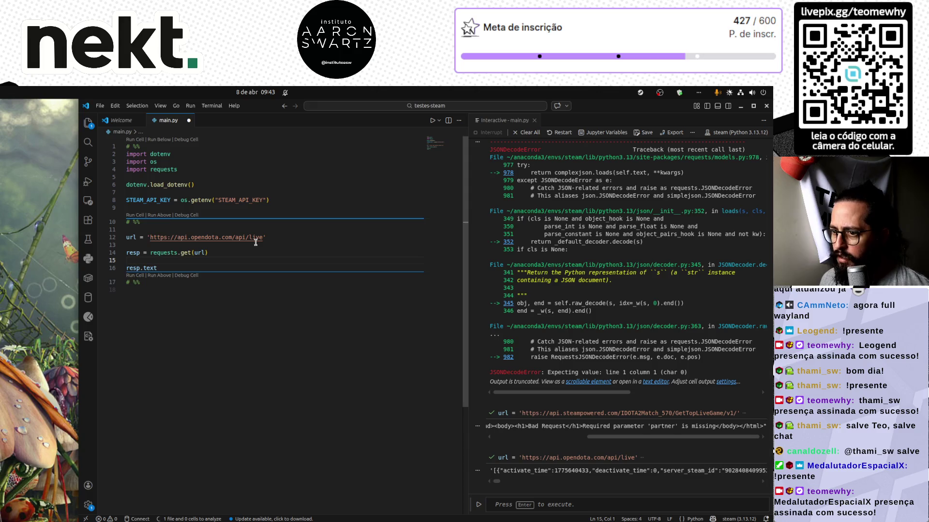
Add resp.json() below the request and run it to show the live match JSON
key(Home)
key(ctrl+shift+Right)
key(Return)
text(resp.j)
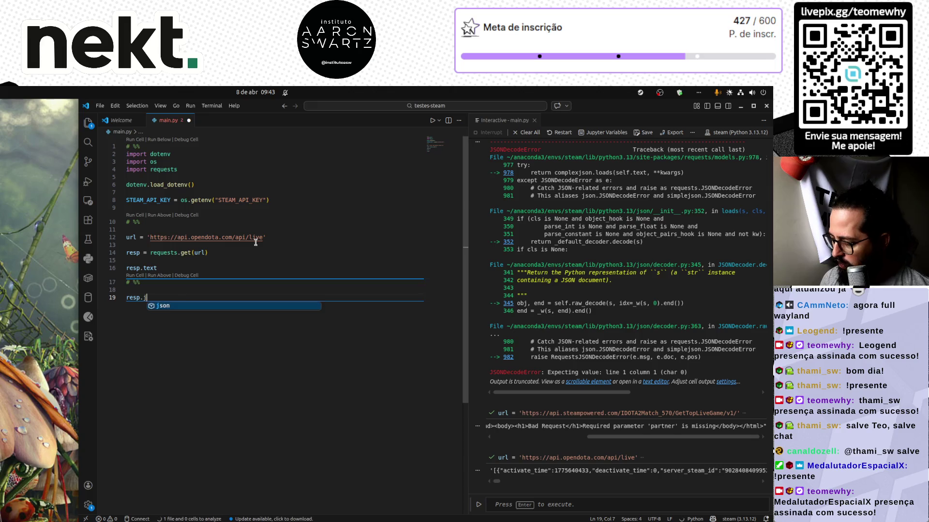
key(Tab)
key(shift+Return)
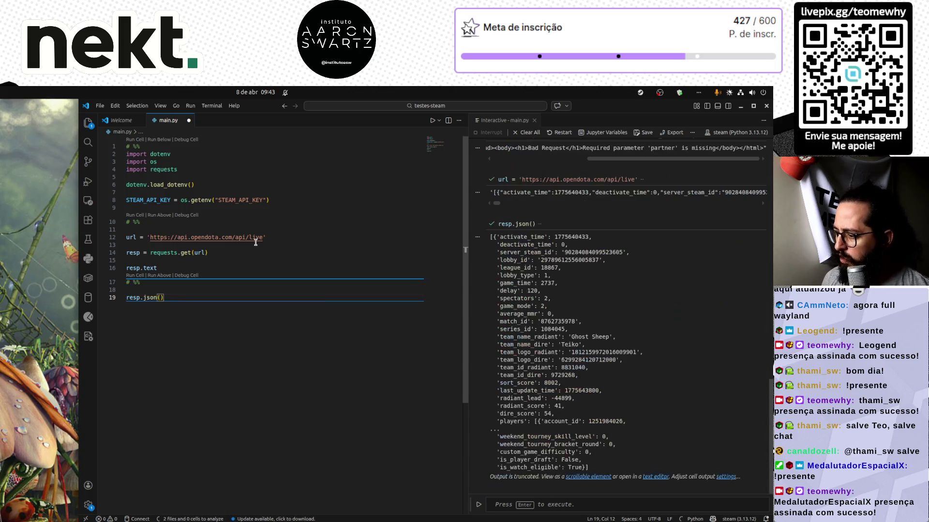
double_click(583, 251)
key(ctrl+c)
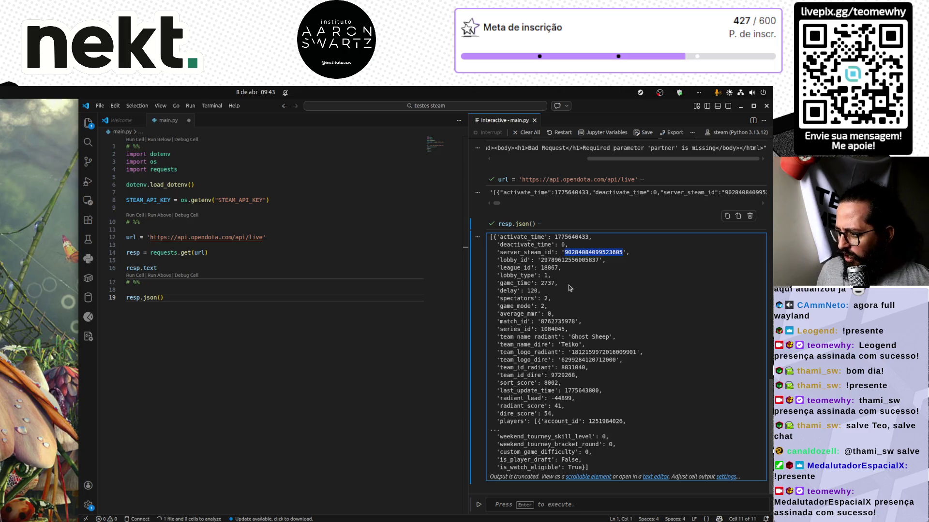
Add a new # %% cell below the resp.json() line
click(218, 312)
key(Return)
key(Return)
text(%)
key(Return)
key(Return)
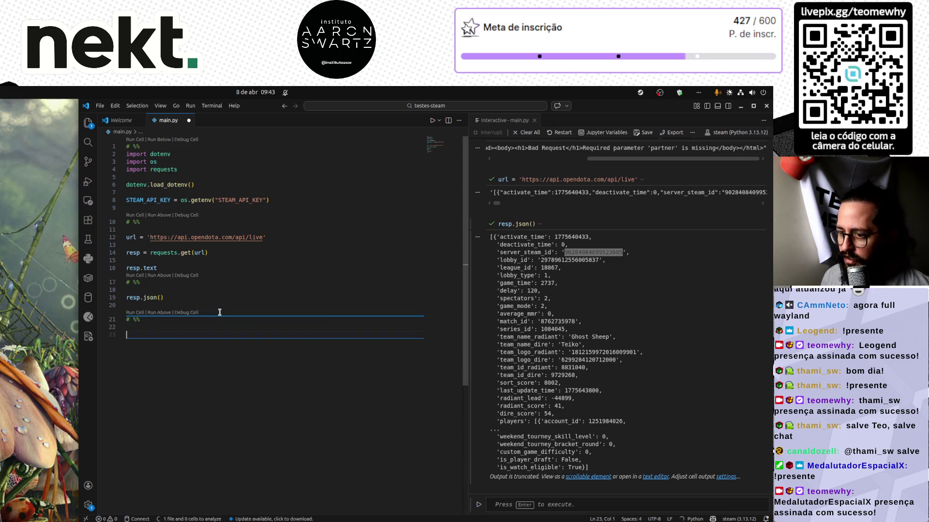
key(alt+Tab)
key(alt+Tab)
key(alt+Tab)
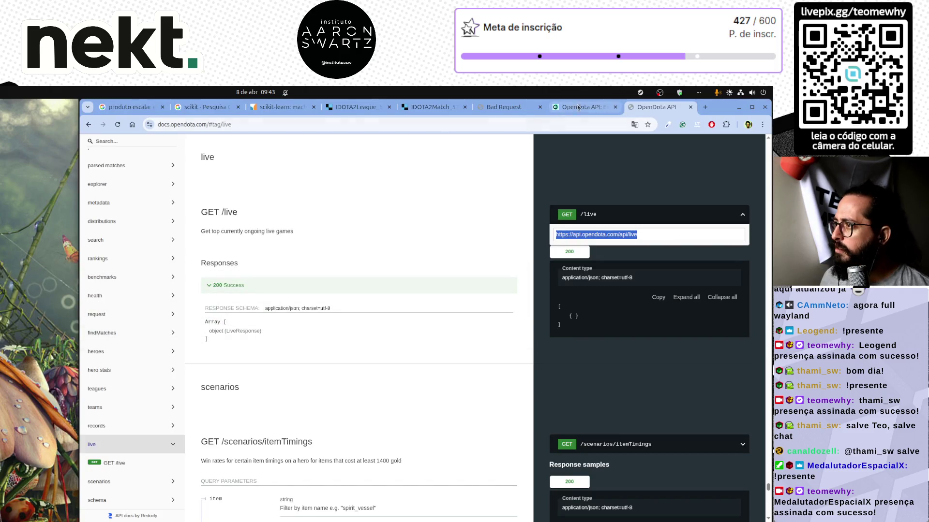
Show the IDOTA2MatchStats_570 docs listing GetRealtimeStats and its server_steam_id parameter
click(553, 107)
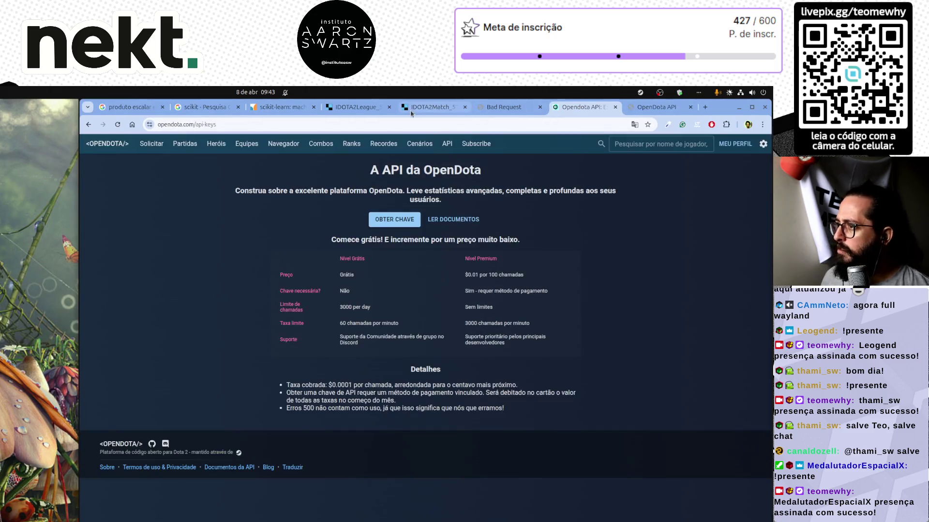
click(411, 108)
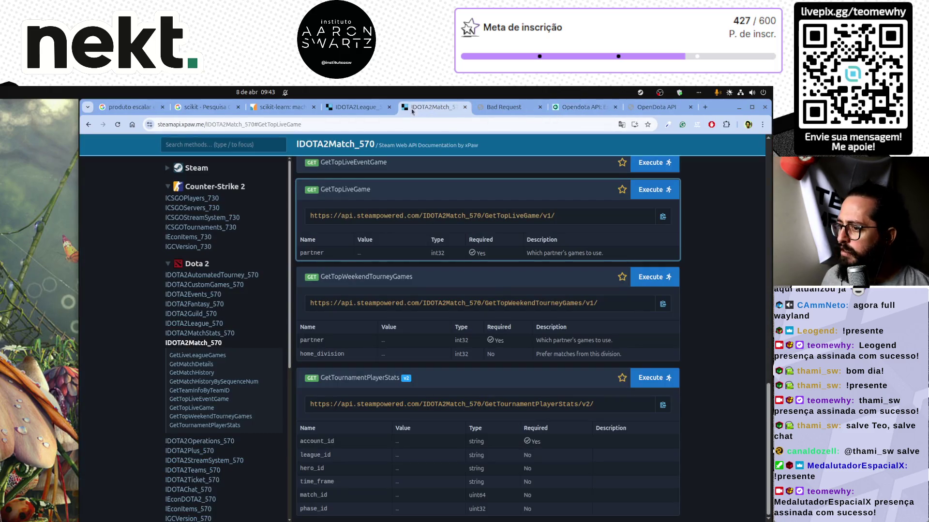
click(211, 333)
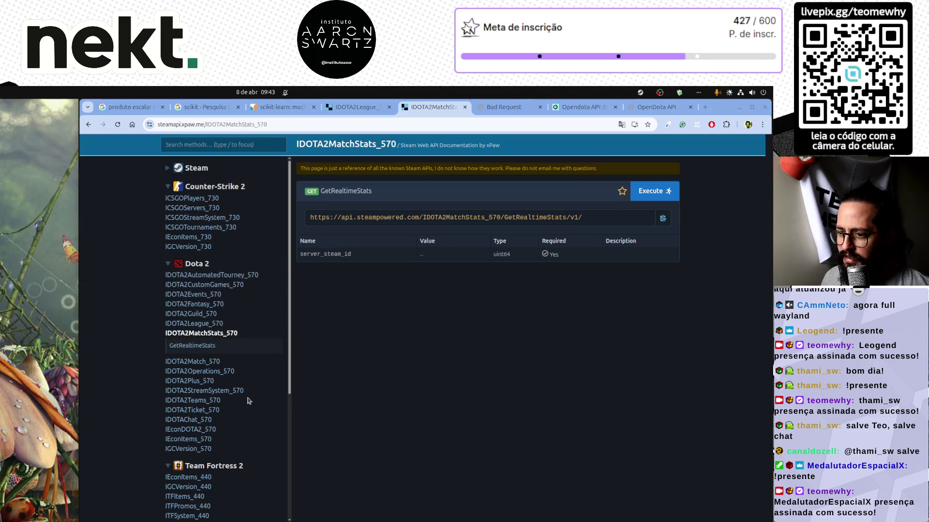
key(alt+Tab)
Set url to the quoted GetRealtimeStats URL and add a requests.get call with the API key
text(url =)
text(https://api.steampowered.com/IDOTA2MatchStats_570/GetRealtimeStats/v1/)
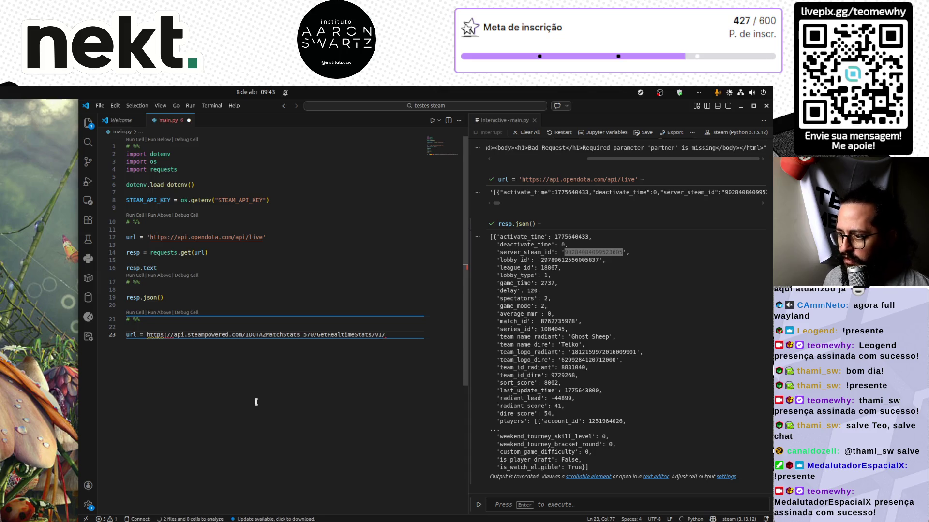
key(shift+Home)
text(")
key(End)
key(Return)
key(Return)
text(resp =)
key(Tab)
Add a server_steam_id entry to the params with the live match's copied id
key(Left)
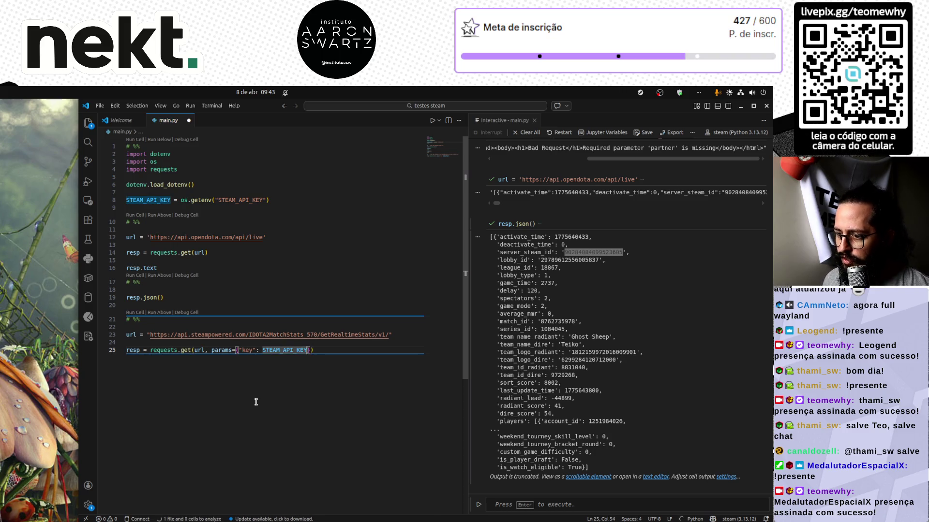
text(,)
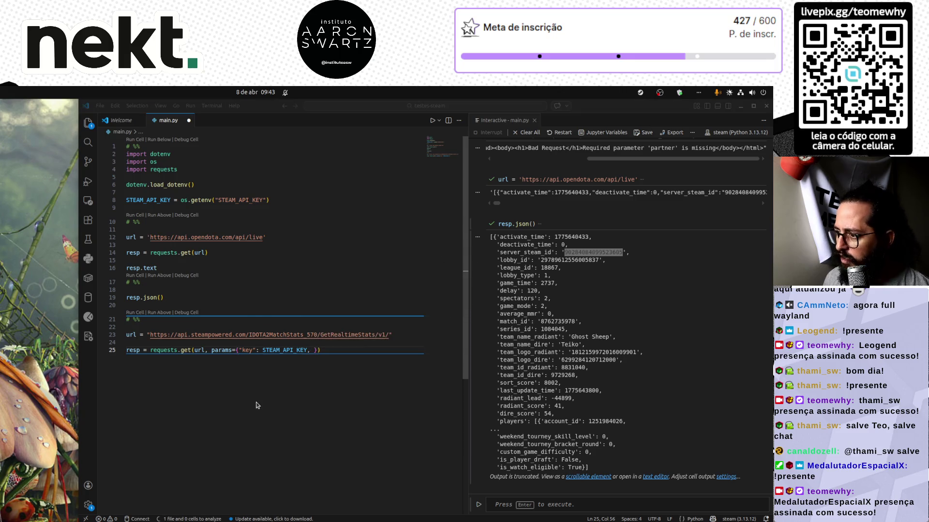
key(alt+Tab)
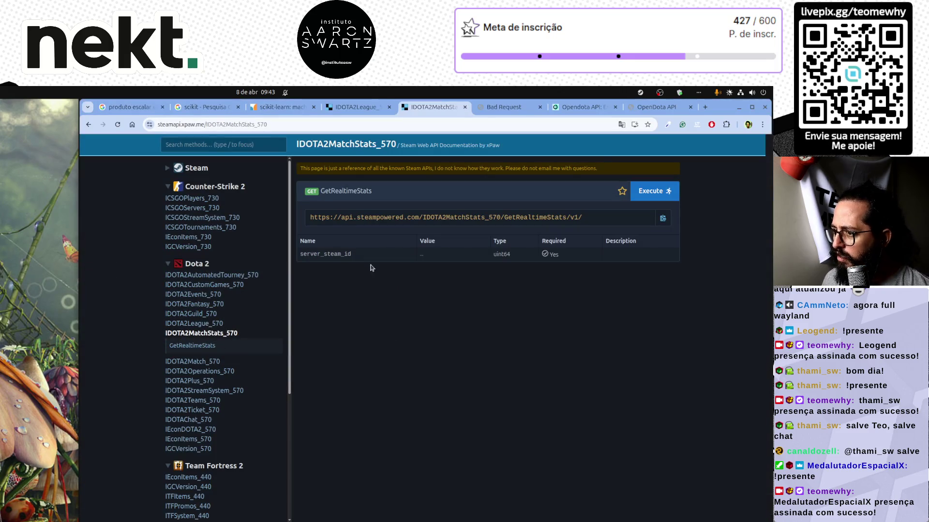
key(alt+Tab)
key(alt+Tab)
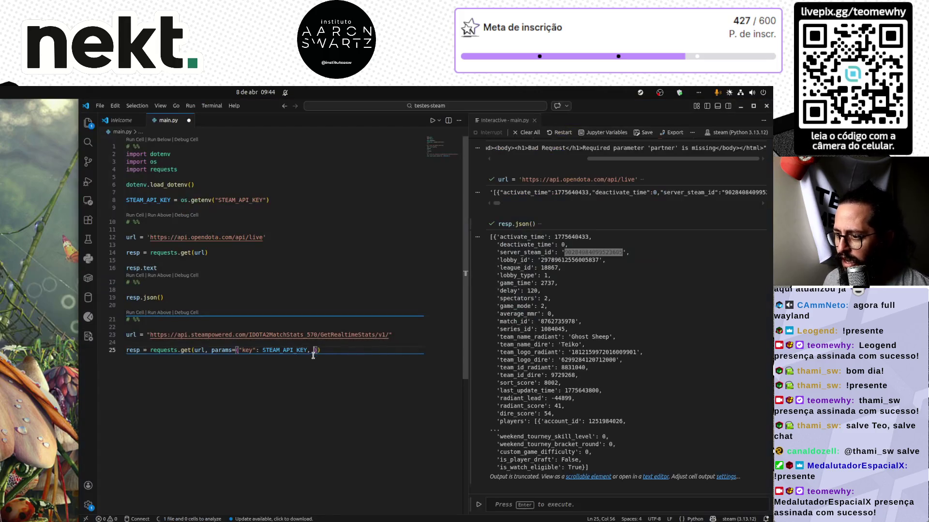
text(server_steam_id)
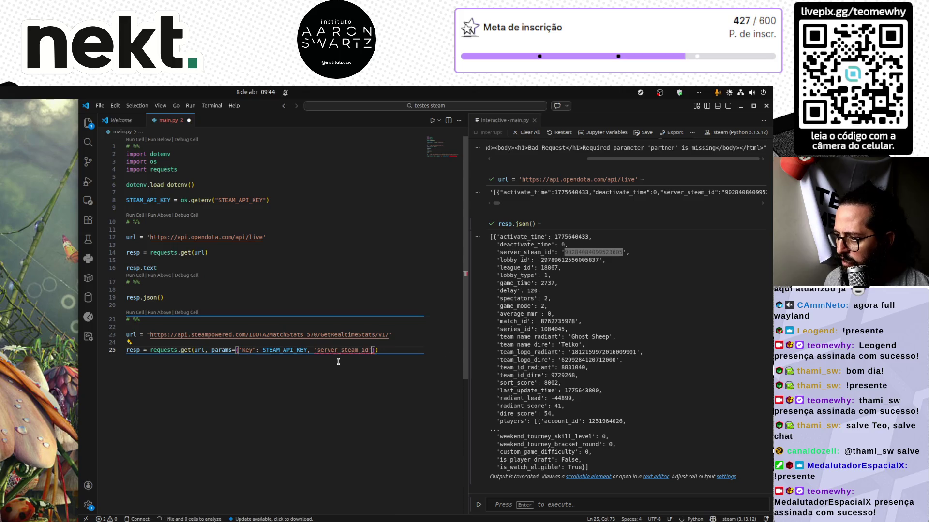
text(:)
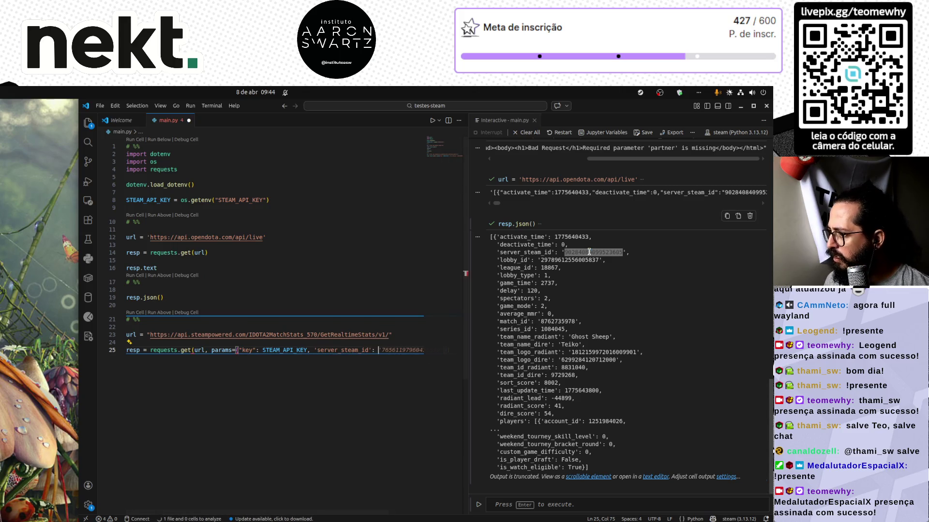
click(472, 337)
click(377, 355)
key(ctrl+v)
Add resp.json() below the request and run the cell, which returns an empty {}
key(Home)
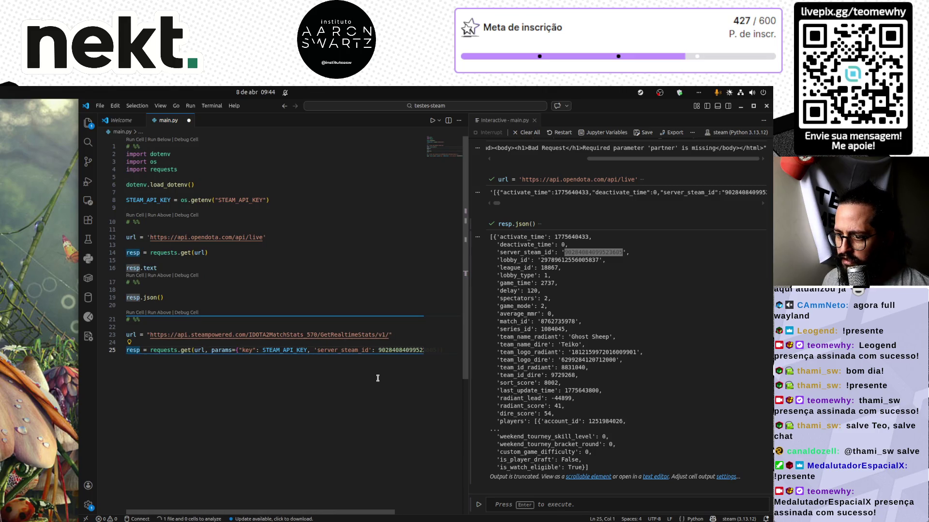
key(End)
key(Return)
text(resp.json())
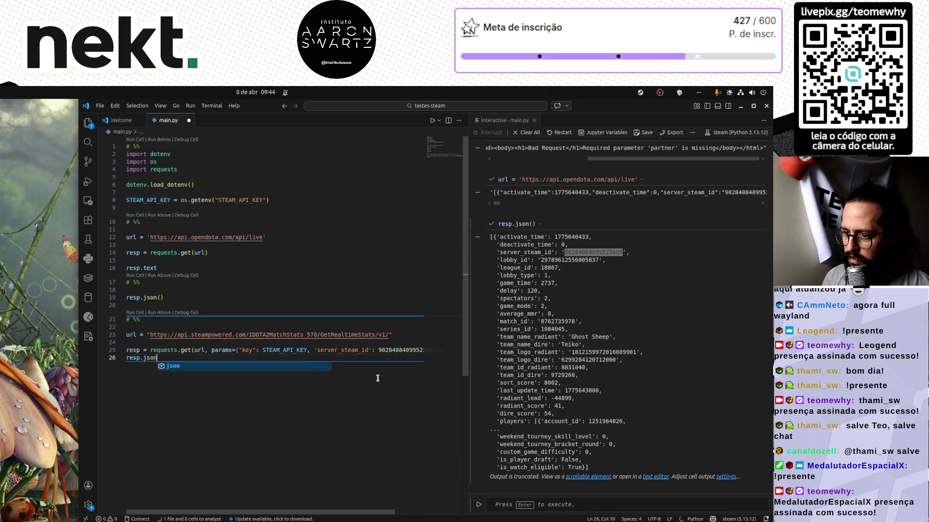
key(shift+Return)
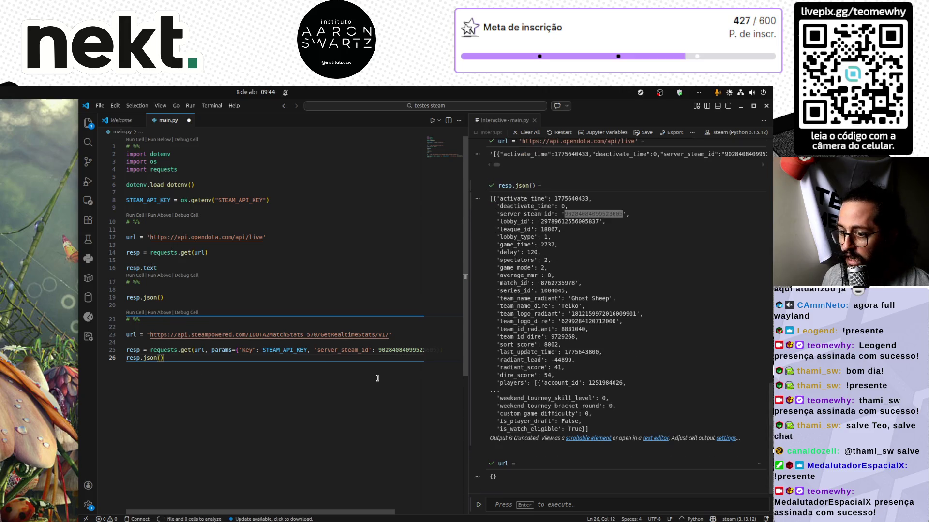
key(alt+Tab)
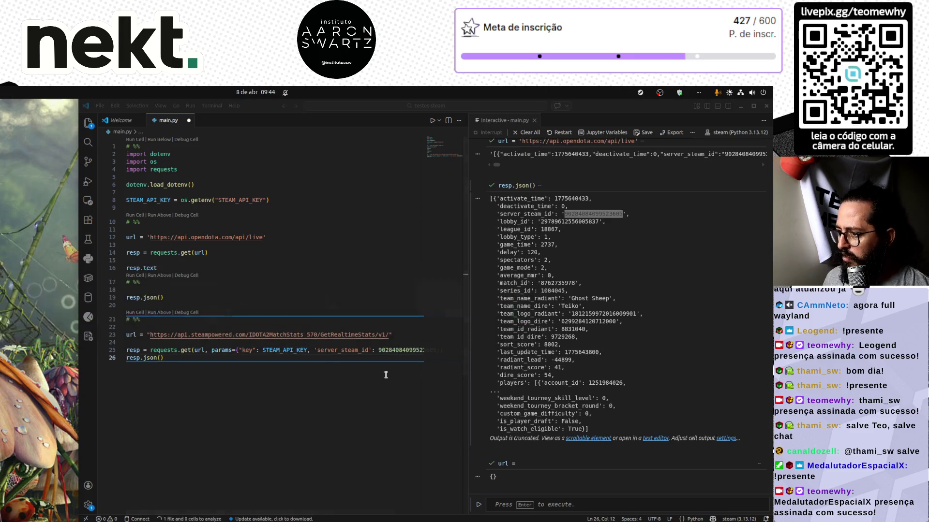
key(alt+Tab)
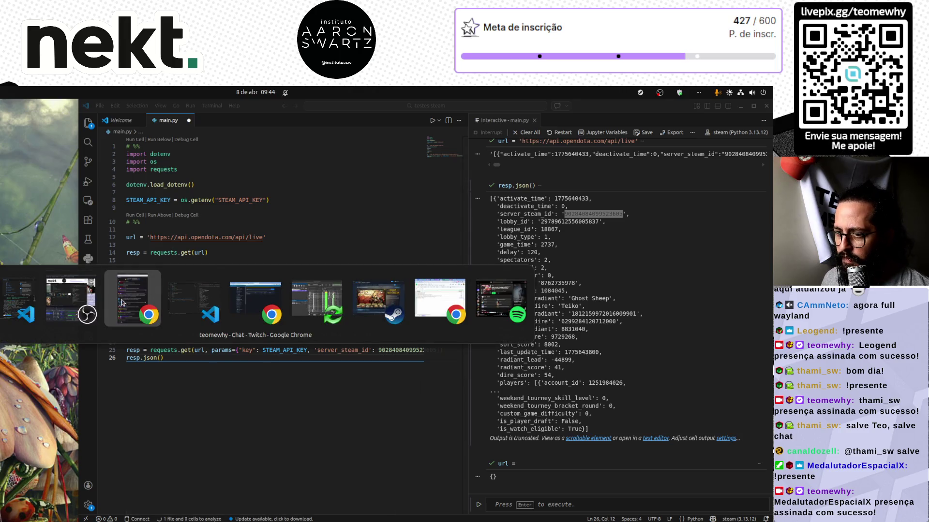
Review the GetRealtimeStats parameters on the browser docs page
key(alt+Tab)
key(alt+Tab)
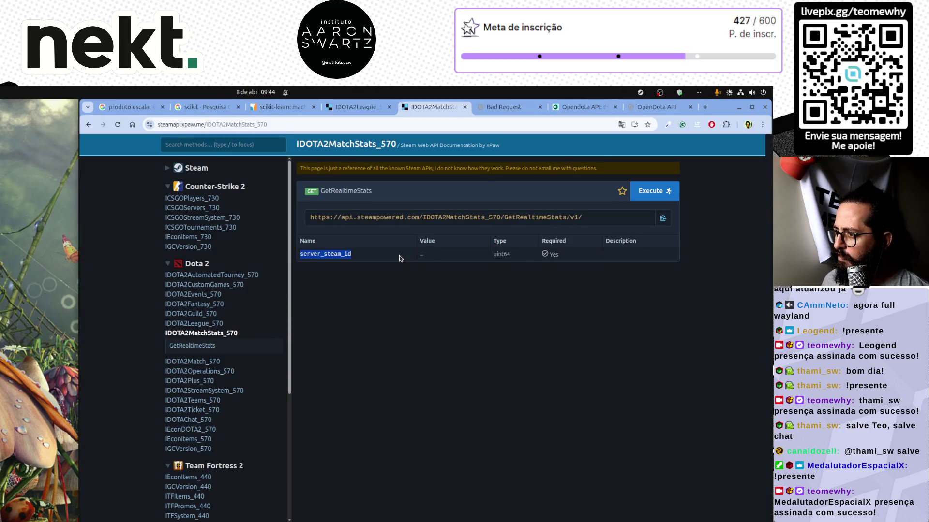
click(315, 195)
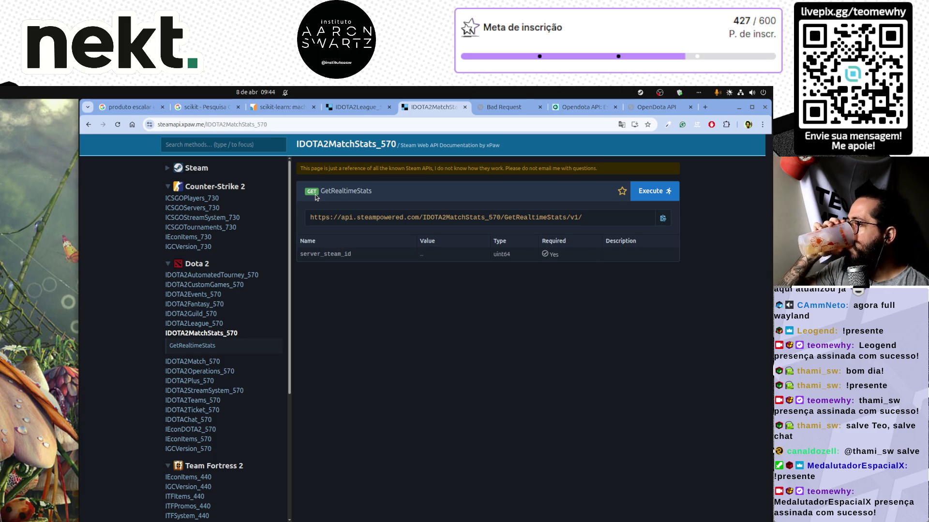
key(alt+Tab)
key(alt+Tab)
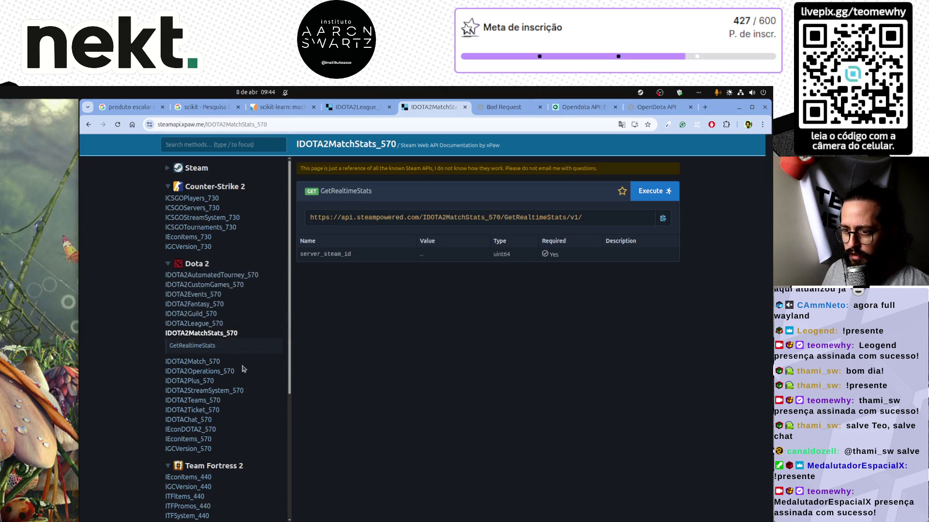
key(alt+Tab)
Add a new # %% cell marker below the GetRealtimeStats request in main.py
key(Tab)
key(Tab)
key(Return)
key(Return)
text(# %%)
key(Return)
key(Return)
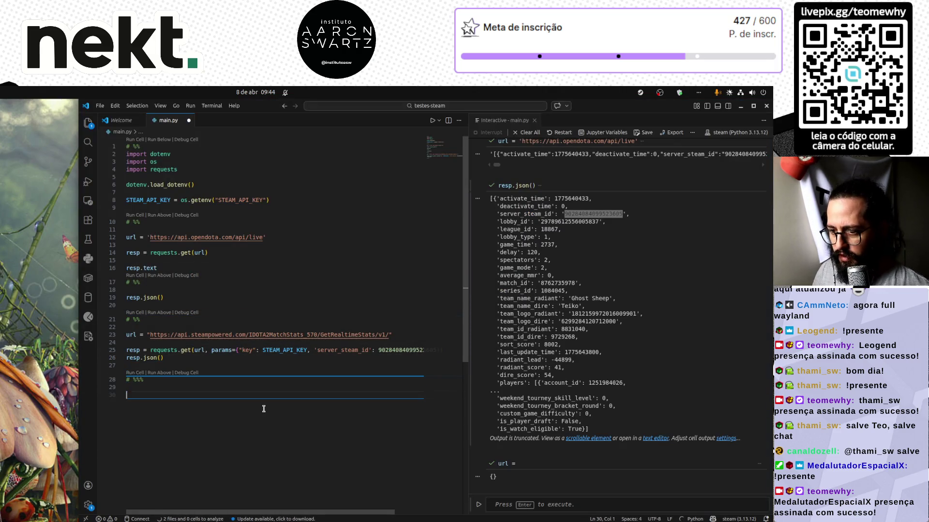
Check resp.status_code in the new cell, which returns 400
text(resp.)
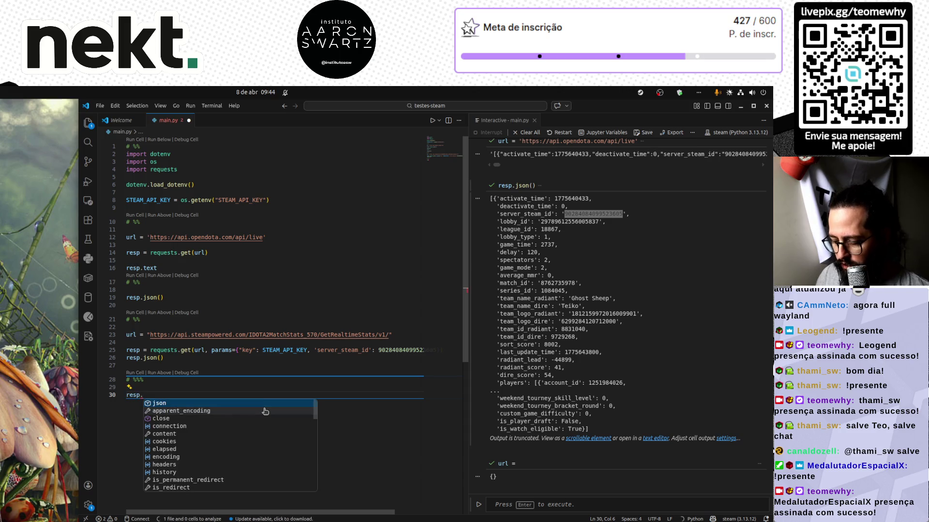
text(status_code)
key(shift+Return)
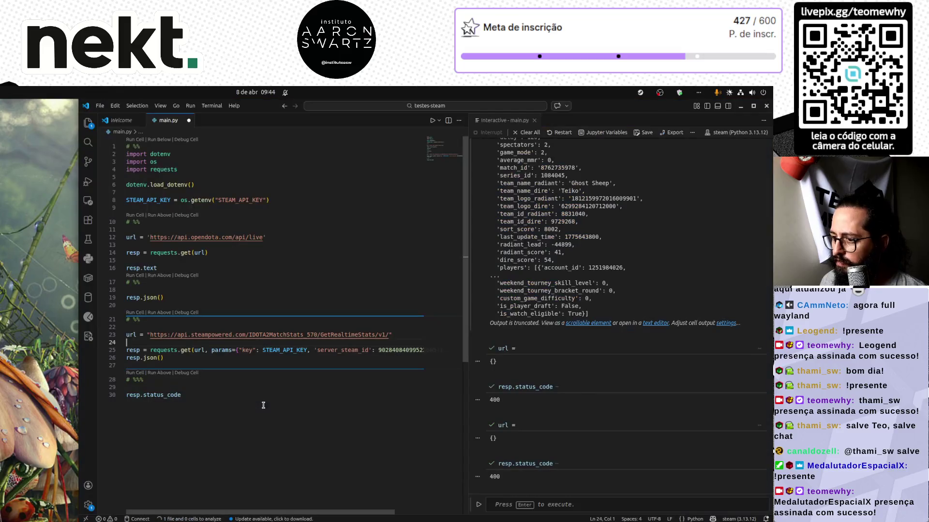
key(alt+Tab)
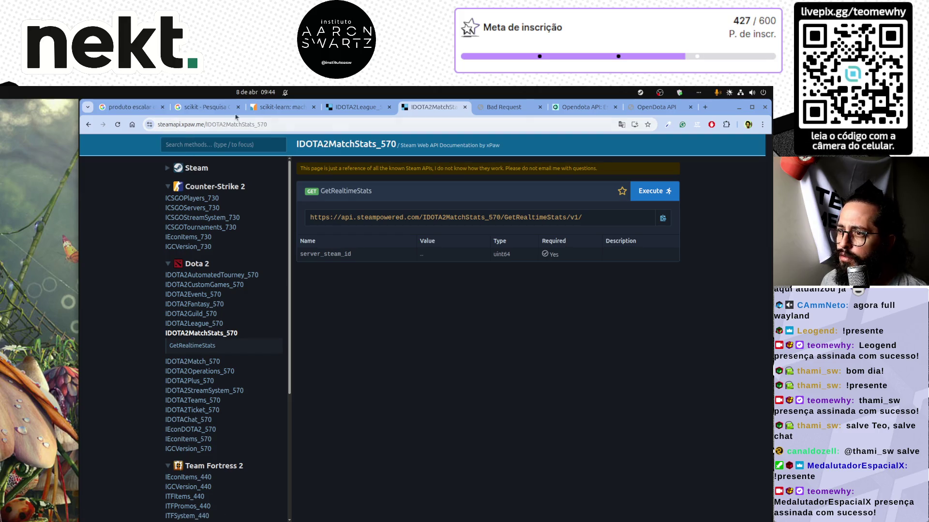
Navigate from the IDOTA2League_570 page back to the Steam Web API docs home
click(354, 107)
scroll(253, 225, up, 20)
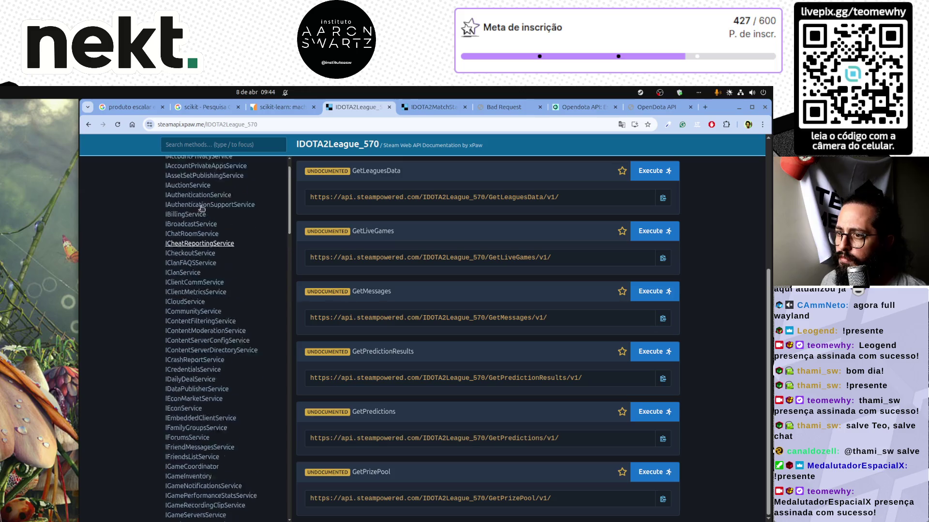
scroll(160, 171, up, 5)
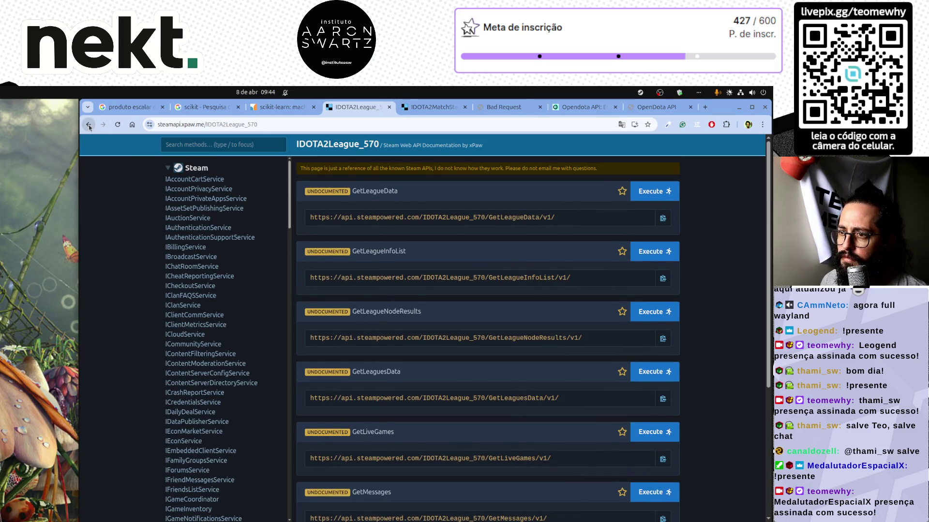
click(88, 125)
click(88, 125)
click(89, 124)
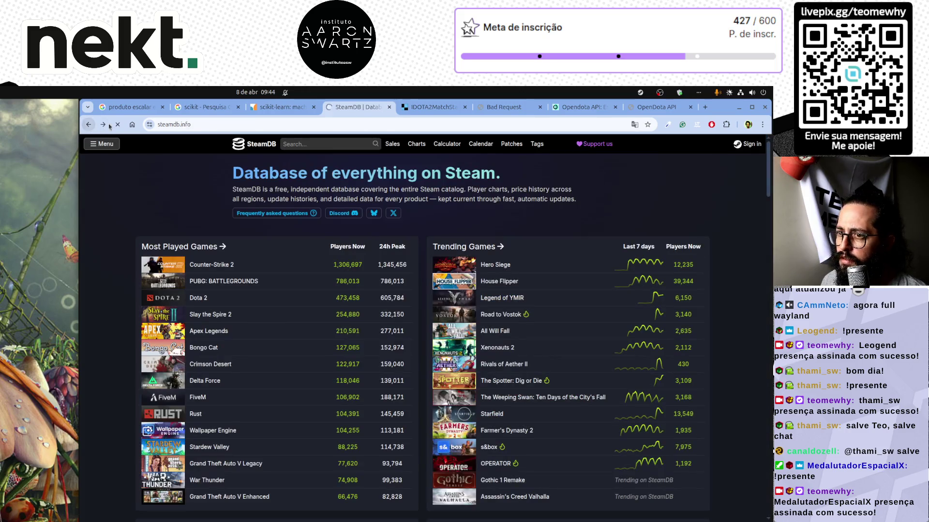
click(104, 125)
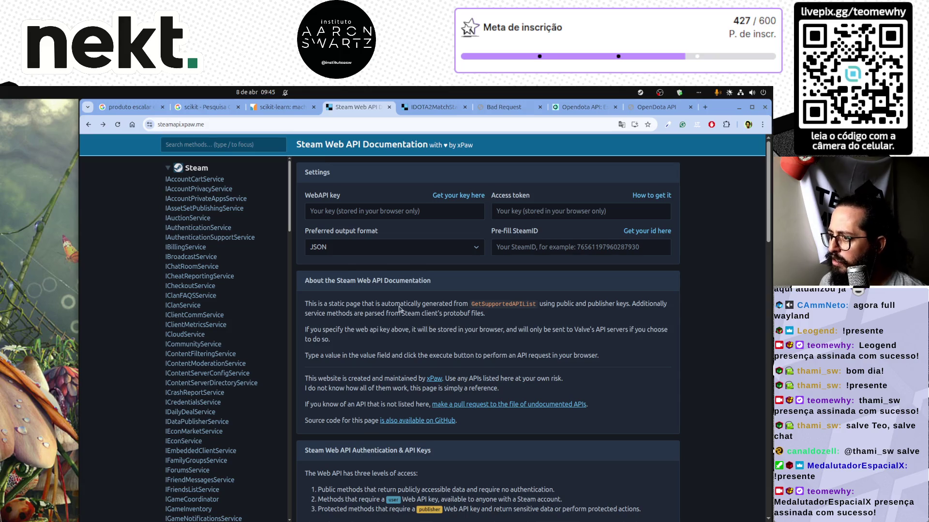
Check the output format option, keeping JSON, and read the API key section
click(396, 248)
click(397, 248)
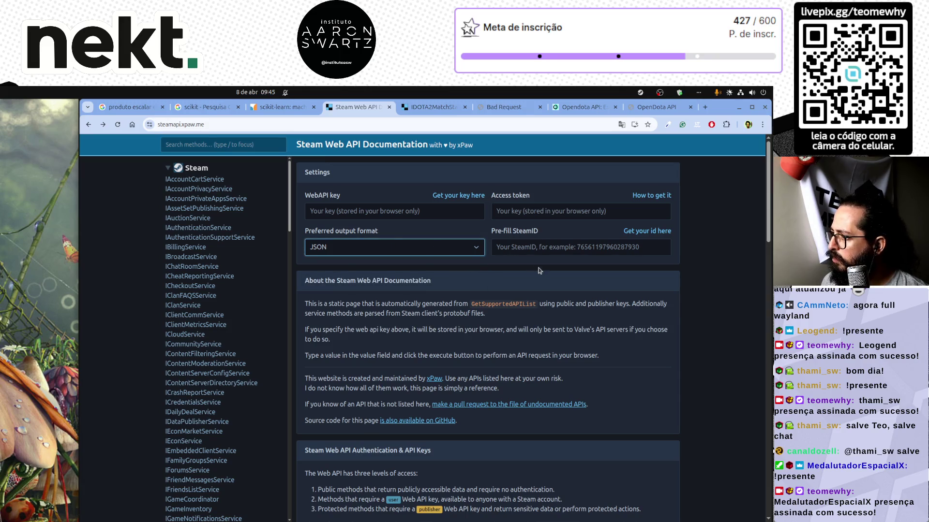
scroll(557, 327, down, 3)
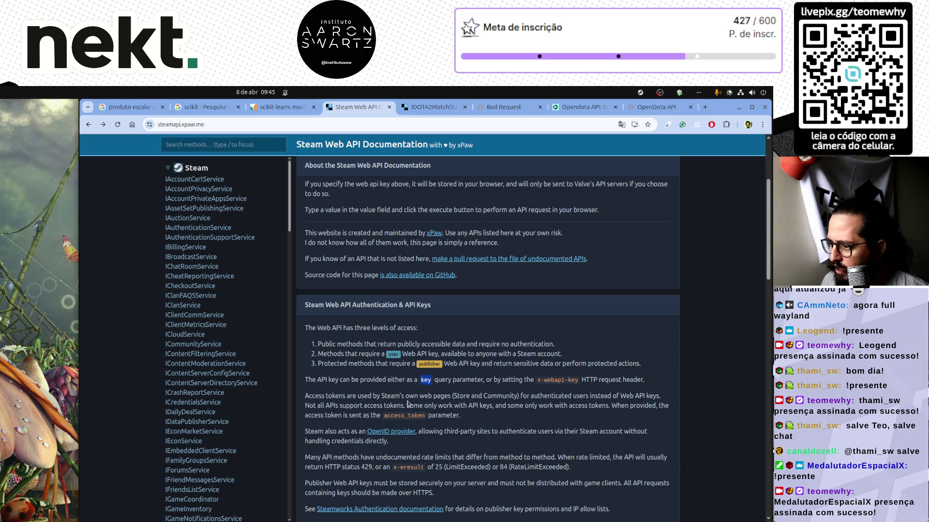
key(alt+Tab)
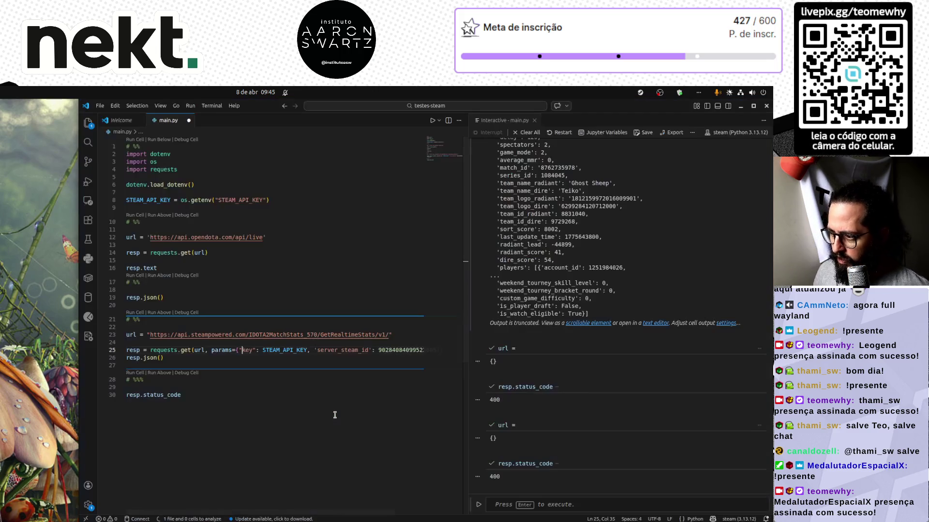
Widen the editor and expand the truncated output to scroll through the live match data
click(265, 400)
click(228, 365)
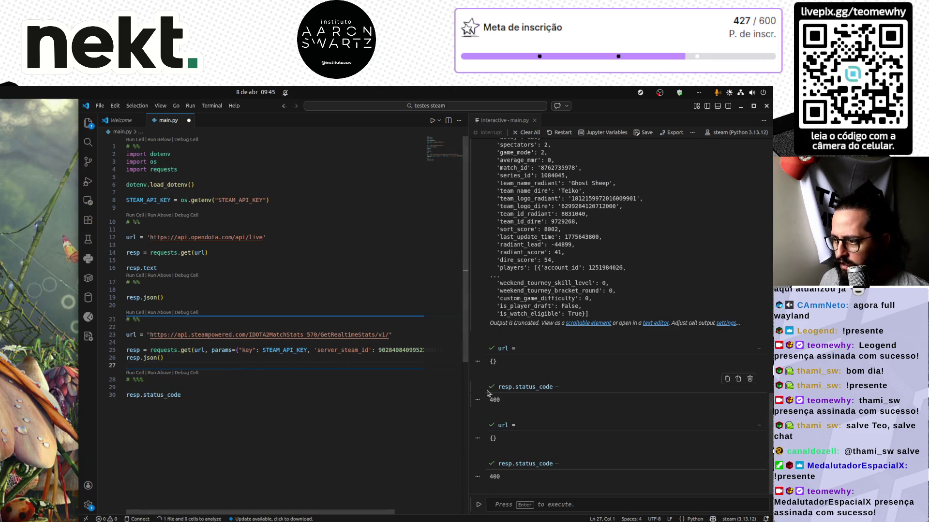
drag(468, 387, 503, 387)
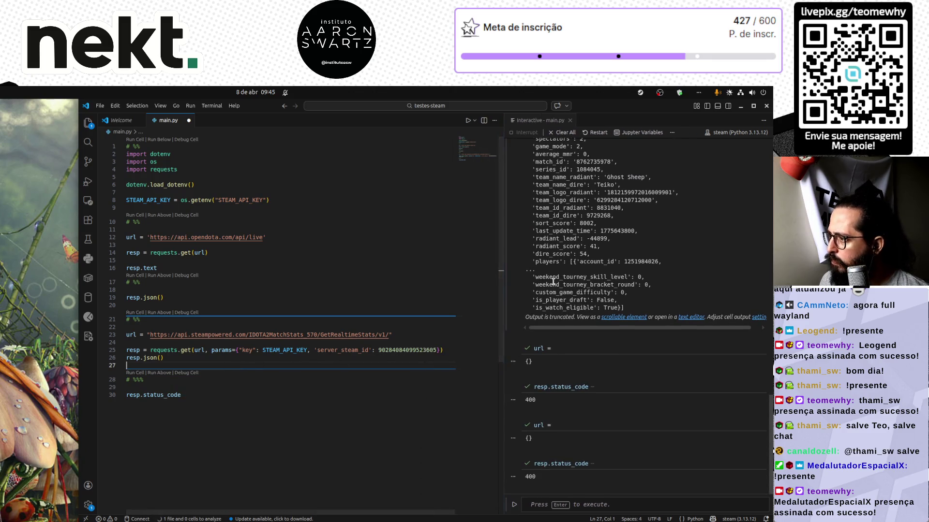
click(622, 318)
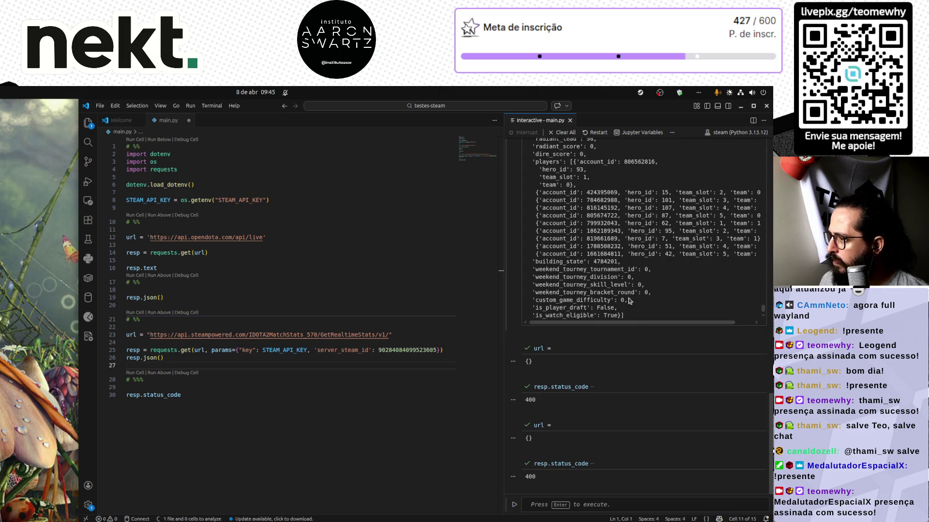
scroll(628, 302, up, 3)
scroll(628, 300, up, 6)
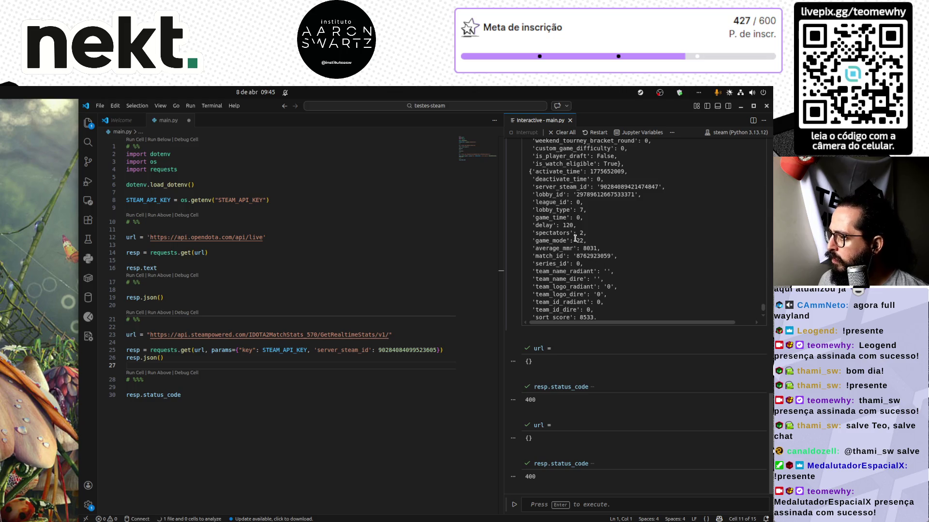
double_click(568, 226)
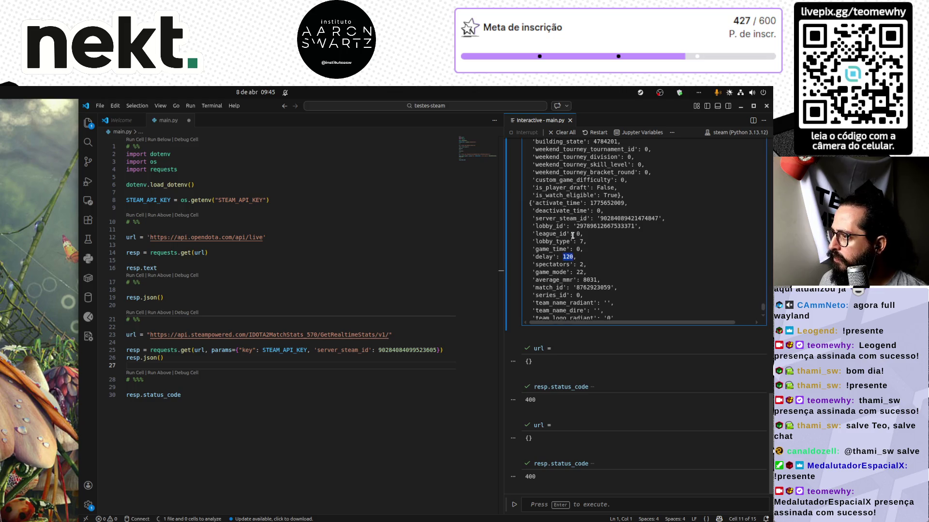
scroll(571, 232, up, 3)
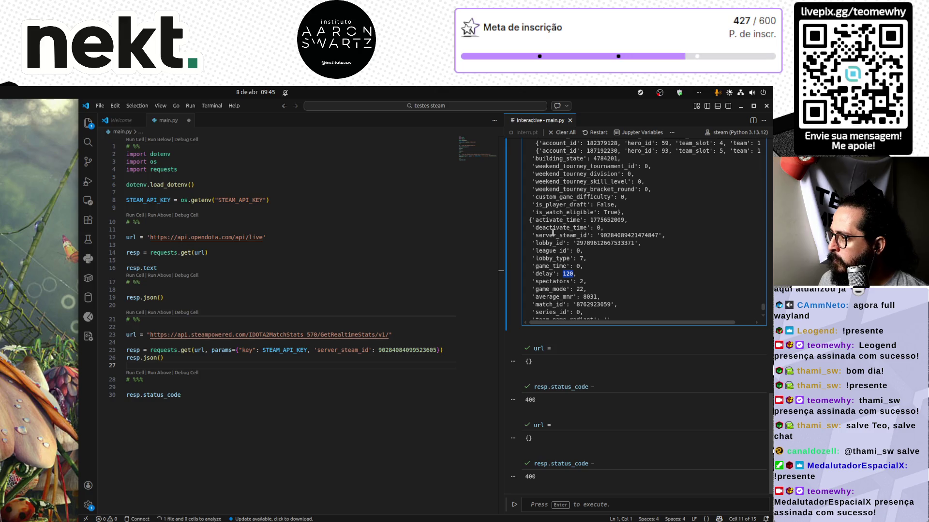
scroll(571, 287, down, 3)
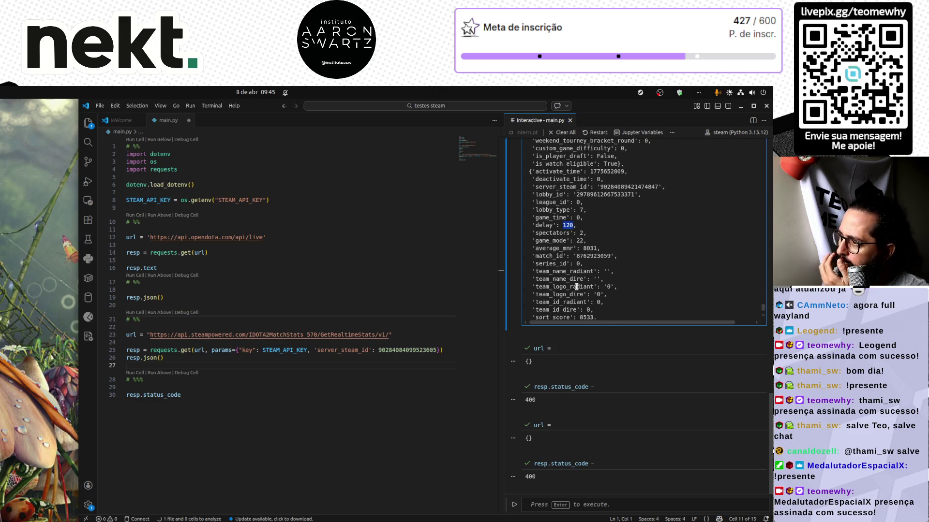
scroll(578, 281, up, 6)
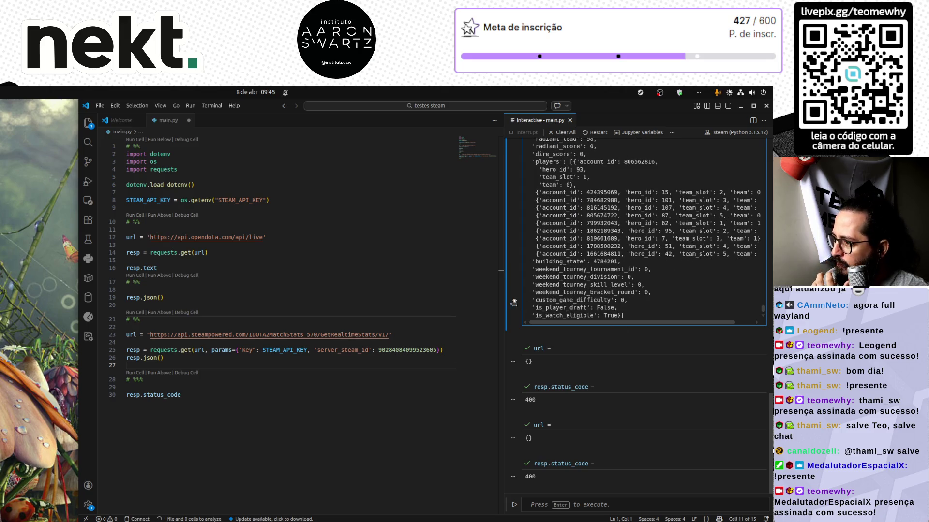
Scroll back up through the code and live matches output to review the empty results
click(247, 395)
click(198, 359)
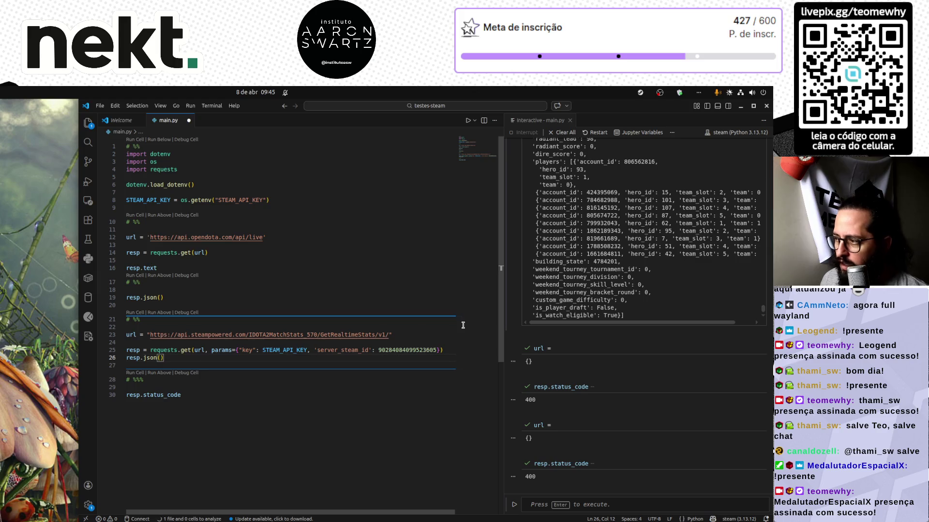
scroll(583, 291, up, 10)
scroll(583, 292, up, 5)
click(760, 291)
scroll(760, 290, up, 10)
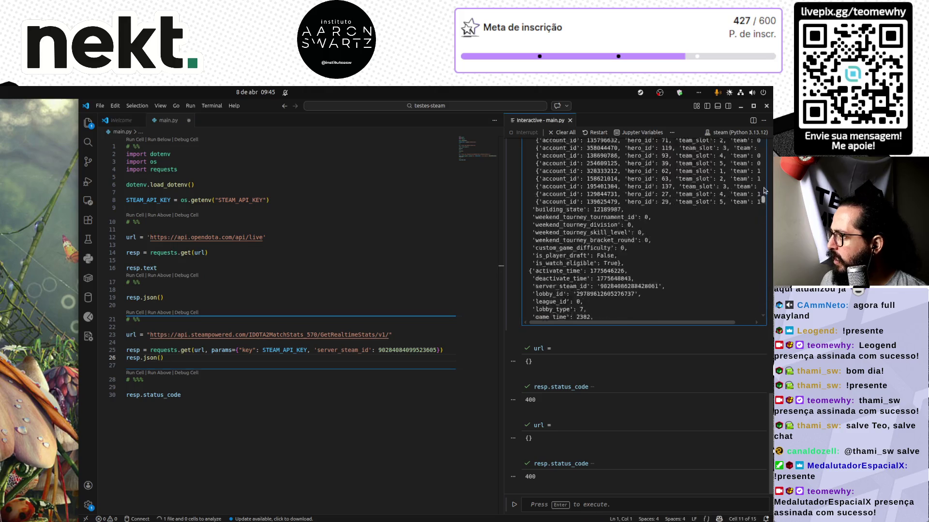
scroll(677, 217, up, 15)
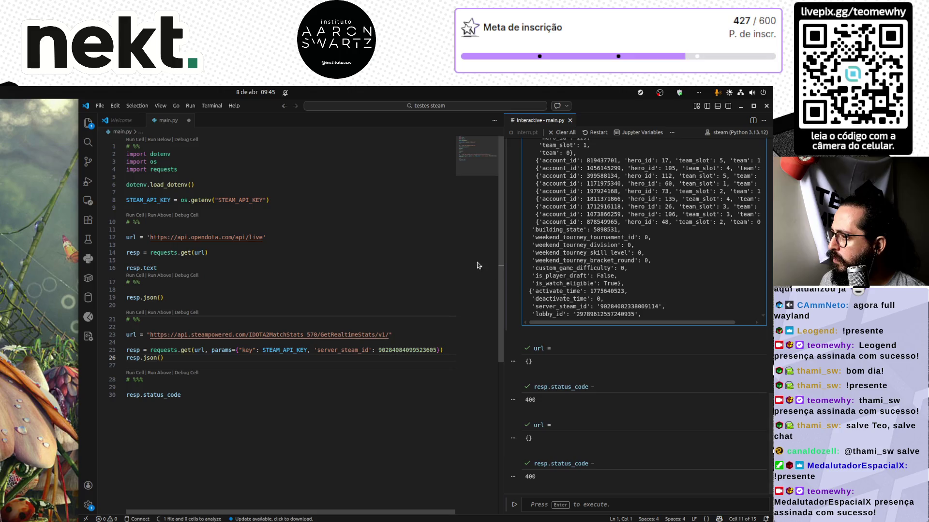
scroll(687, 380, up, 10)
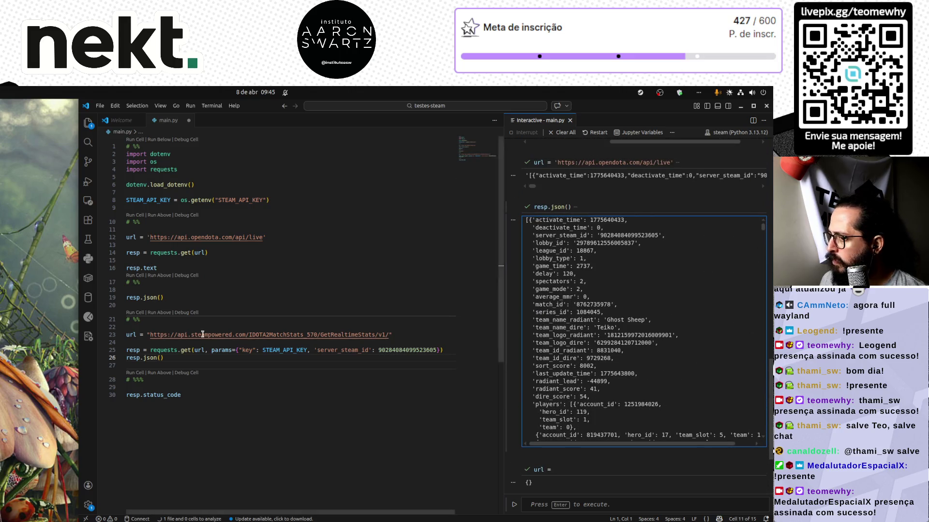
Add 'import pandas as pd' below the requests import and run the imports cell
click(250, 362)
key(ctrl+Home)
key(Down)
key(Down)
key(Down)
key(End)
key(Return)
text(import pandas as p)
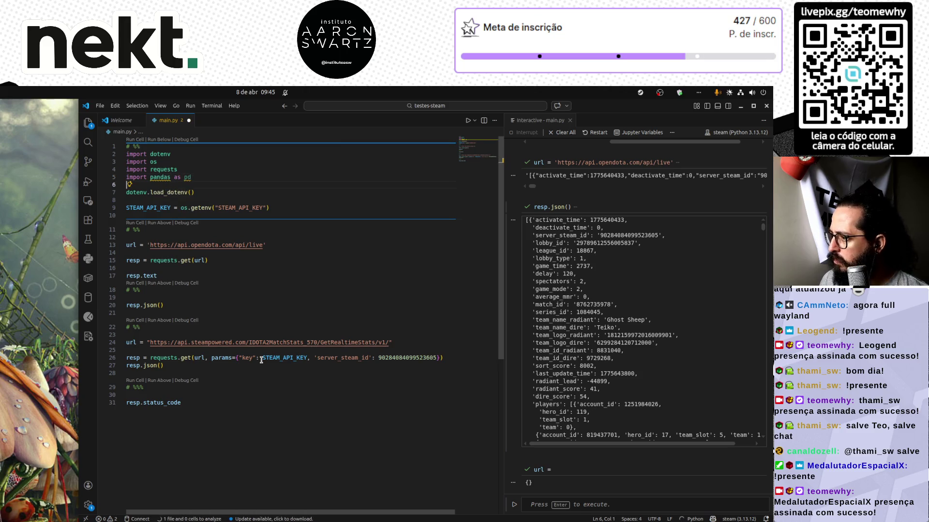
key(shift+Return)
key(ctrl+Home)
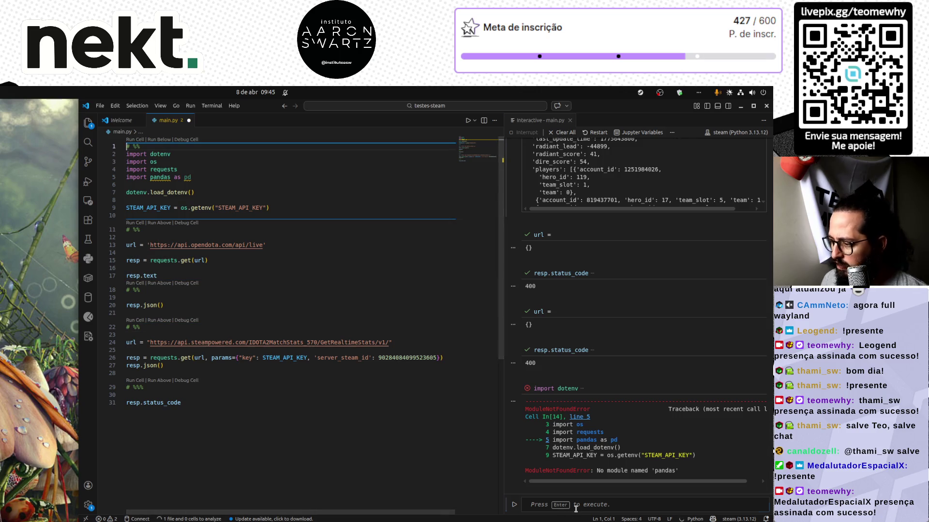
Install pandas with !pip install pandas in the interactive window and rerun the imports
click(575, 504)
text(!pip install pandas)
key(Return)
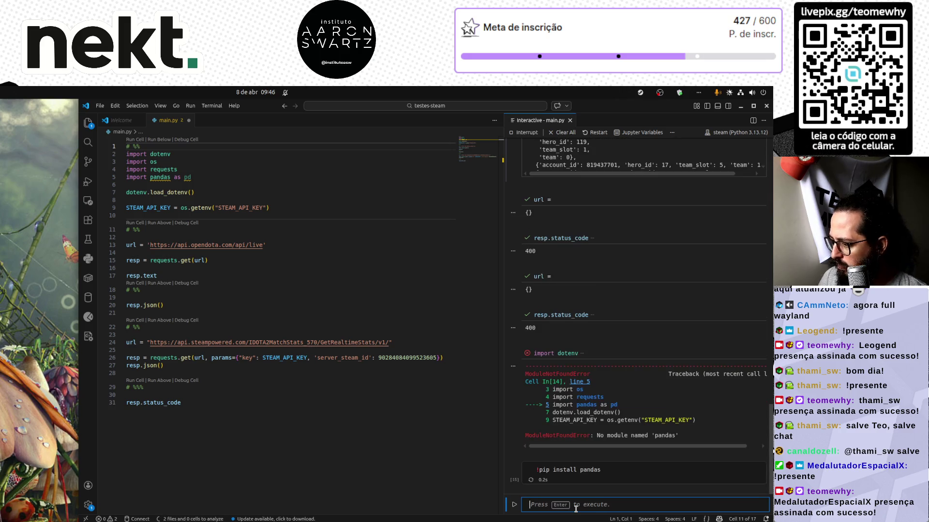
click(260, 189)
key(shift+Return)
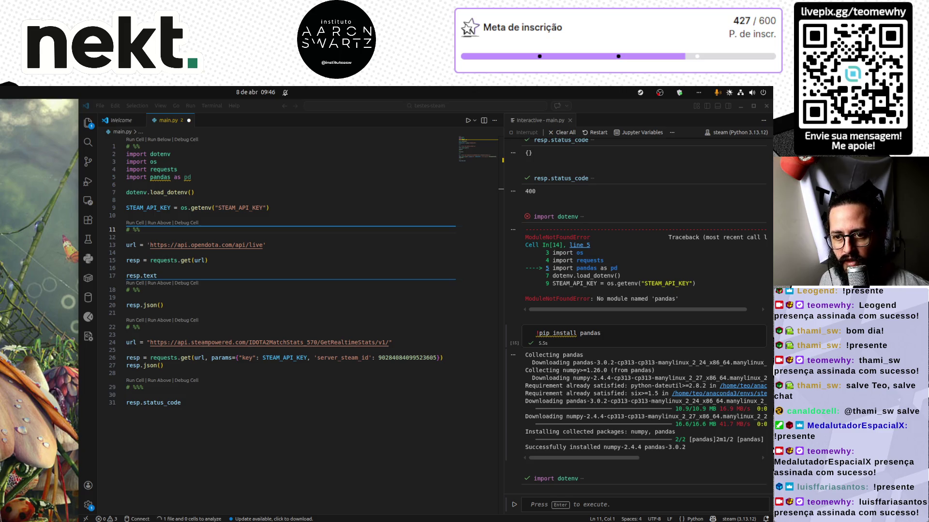
Change line 17 to df = pd.DataFrame(resp.json()) in the OpenDota cell
click(373, 208)
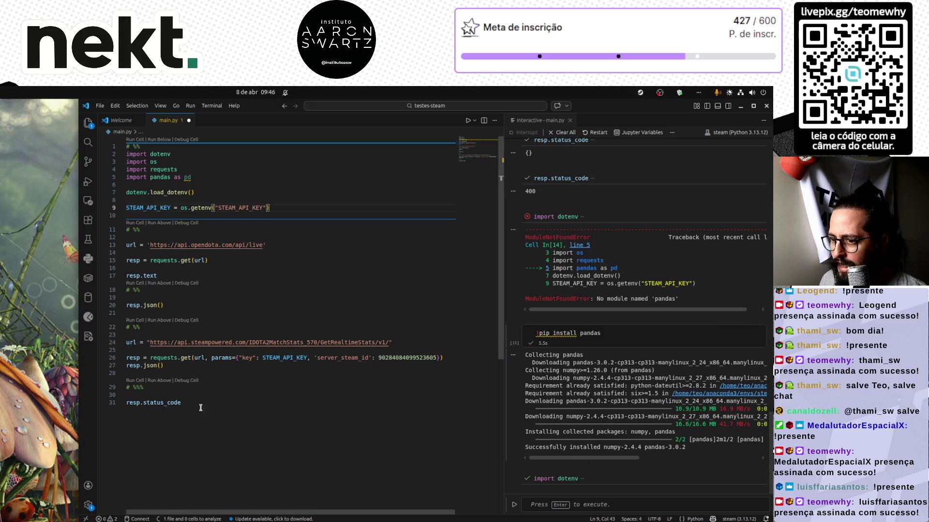
click(224, 371)
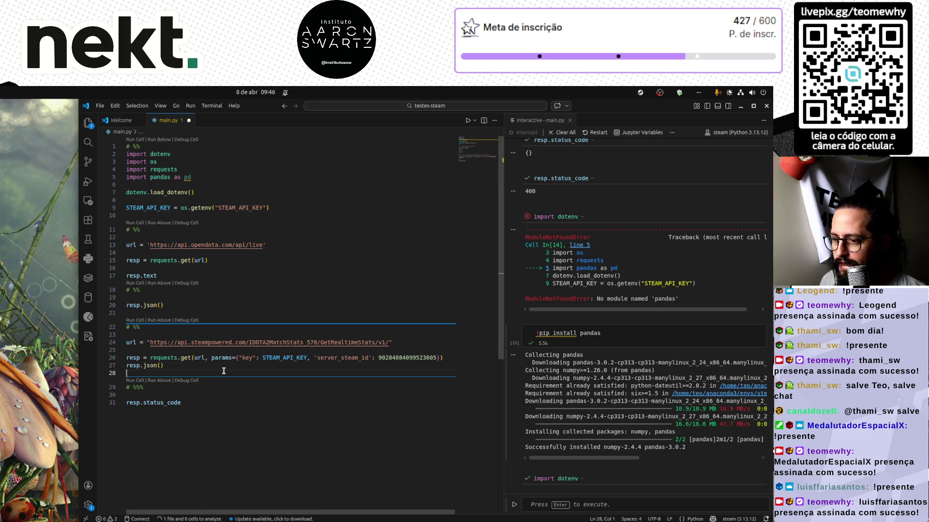
key(Up)
text(df =)
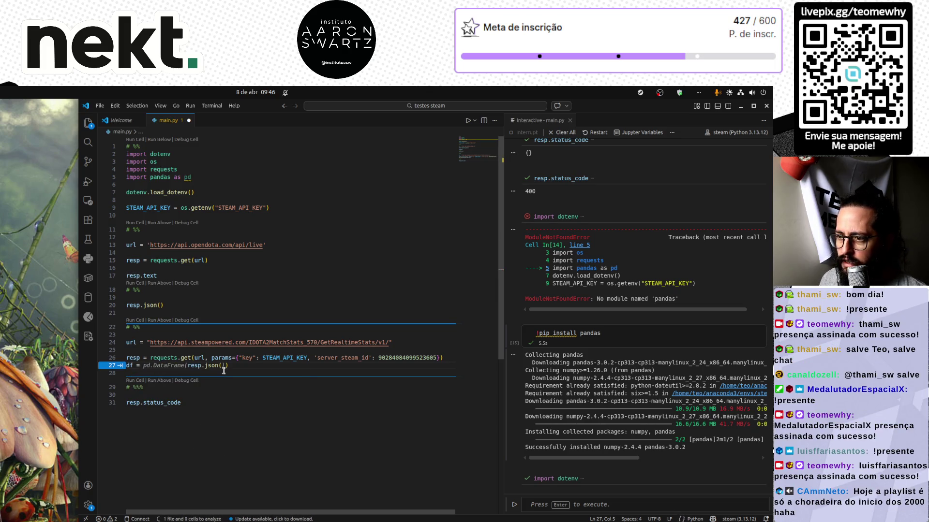
key(Up)
key(Up)
key(End)
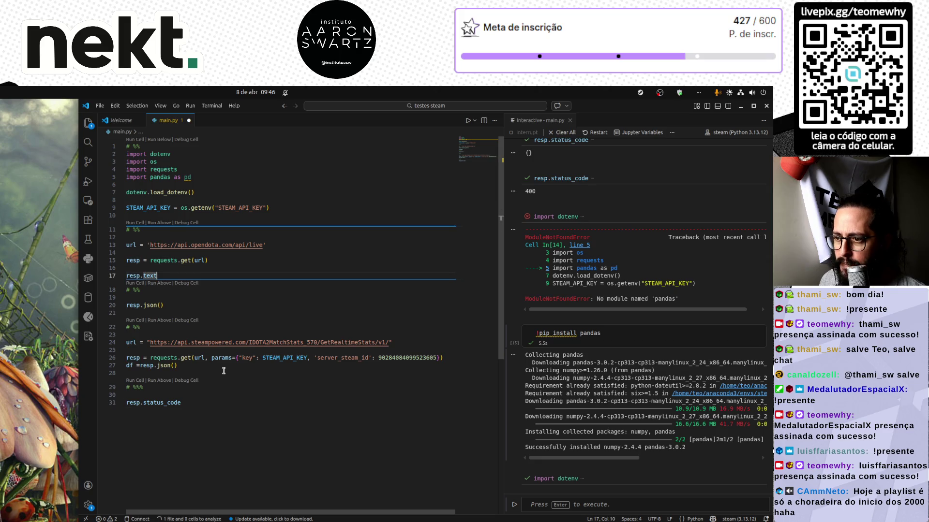
text(json()_)
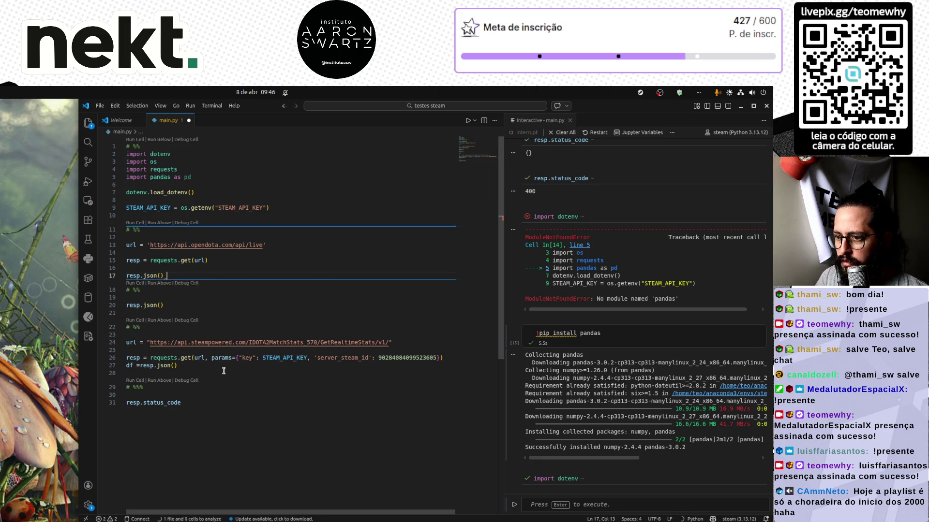
key(Home)
text(df = pd.)
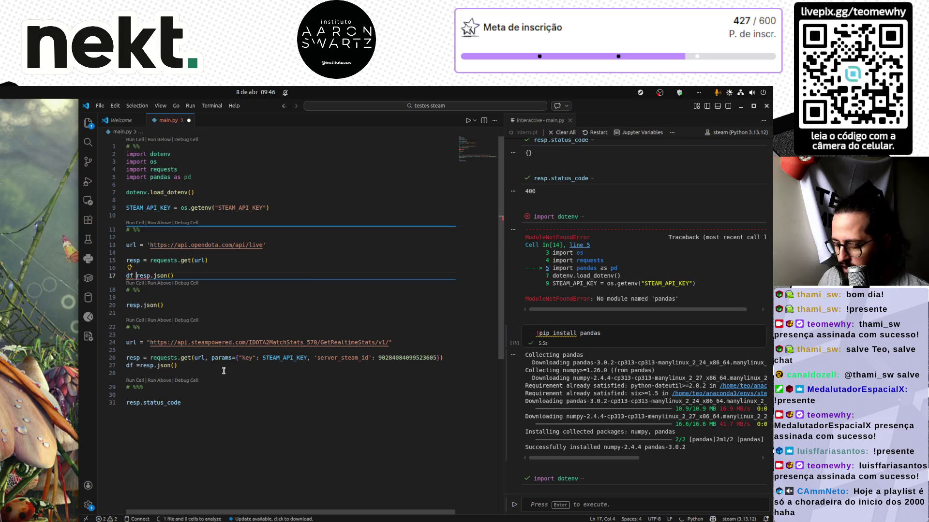
text(DataFrame)
key(shift+End)
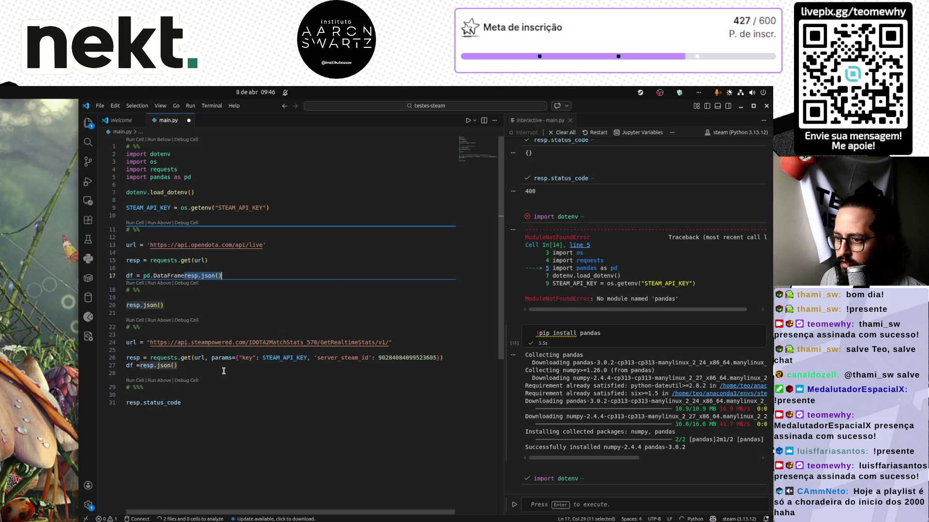
text(()
Add a df line after the DataFrame and run the cell to display it
key(Home)
key(End)
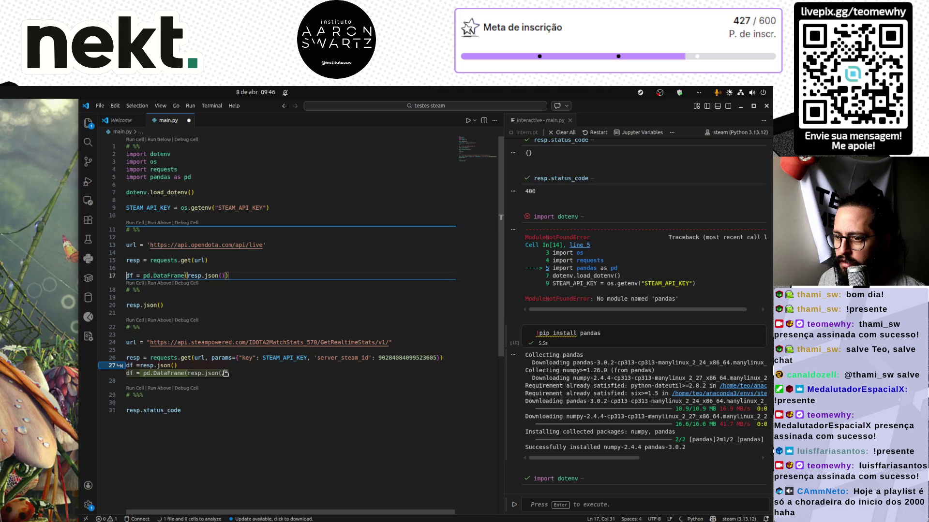
key(End)
key(Return)
text(df)
key(ctrl+Return)
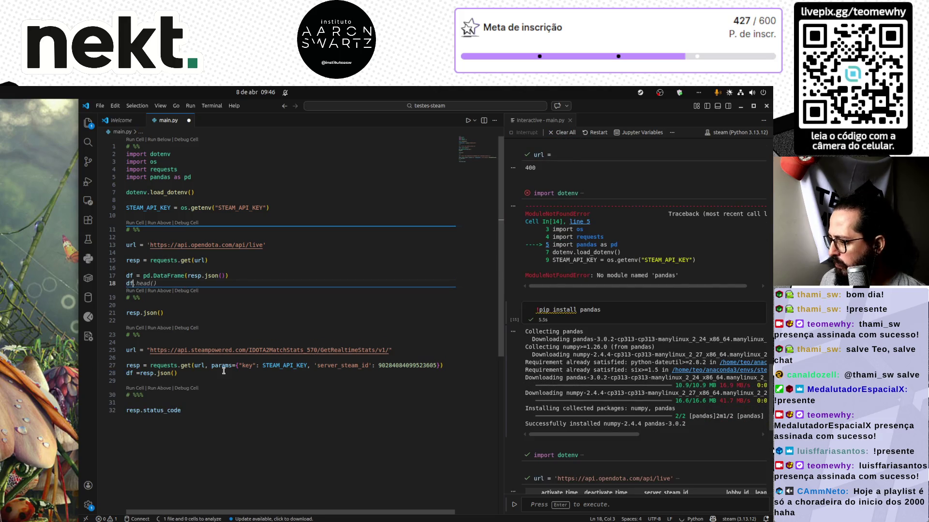
Widen the output pane and scroll across the 100-row, 33-column DataFrame
mouse_move(500, 470)
mouse_down()
mouse_move(450, 455)
mouse_move(221, 436)
mouse_up()
scroll(378, 382, up, 5)
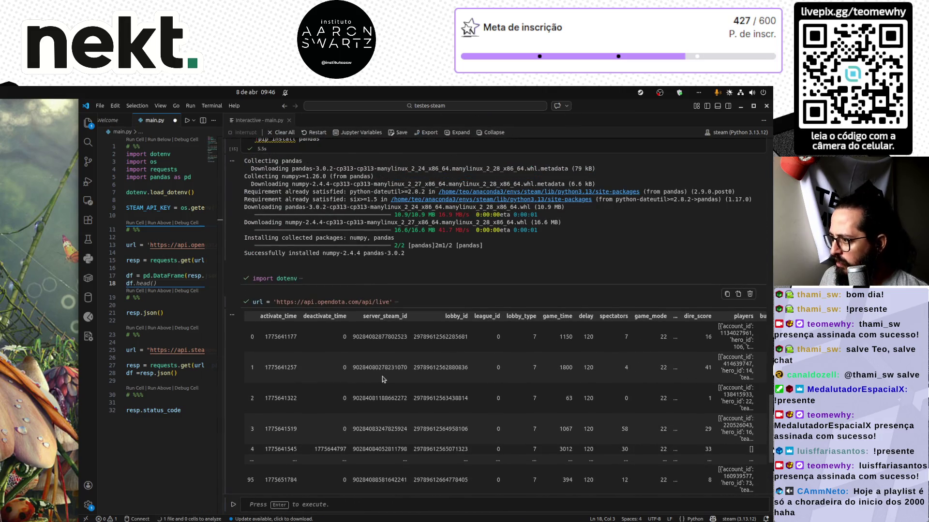
scroll(382, 377, right, 5)
scroll(419, 382, right, 10)
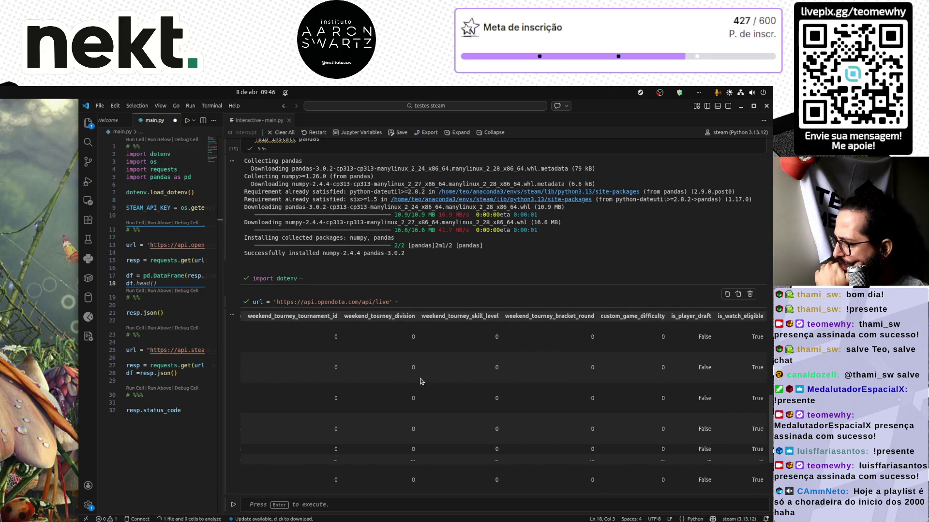
scroll(450, 387, left, 15)
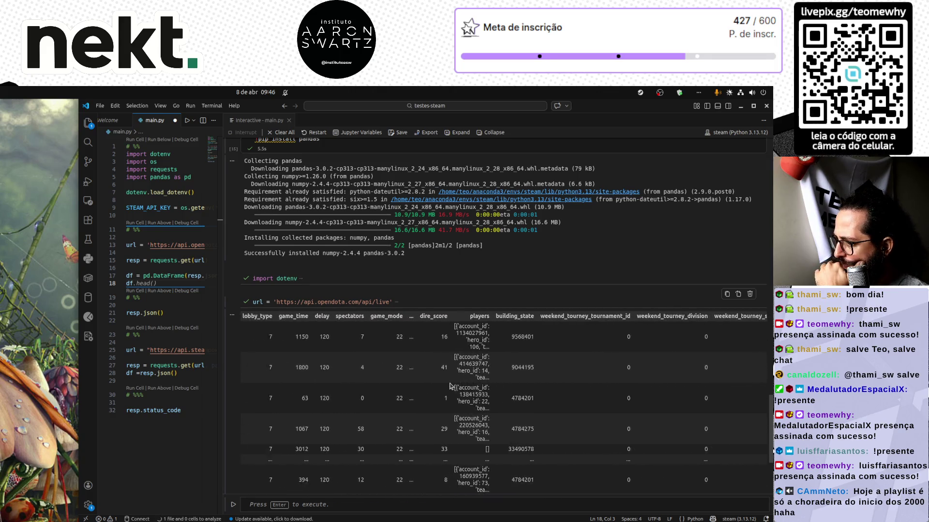
scroll(450, 386, left, 5)
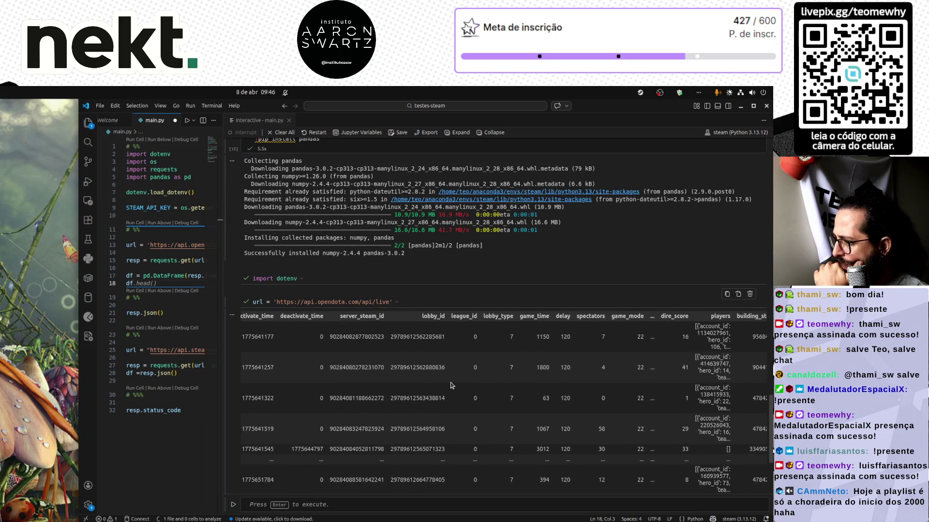
scroll(586, 430, left, 2)
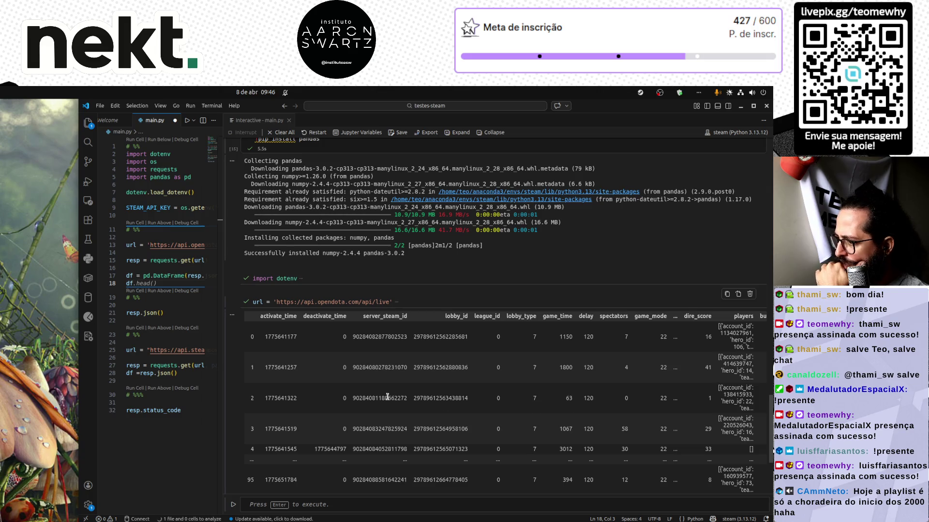
double_click(365, 399)
key(ctrl+c)
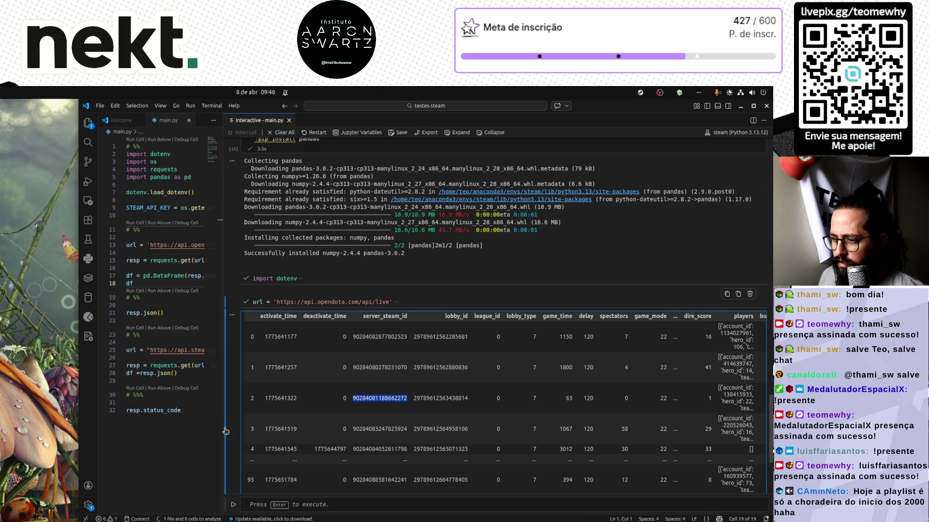
drag(226, 431, 571, 430)
click(393, 360)
double_click(406, 365)
key(ctrl+v)
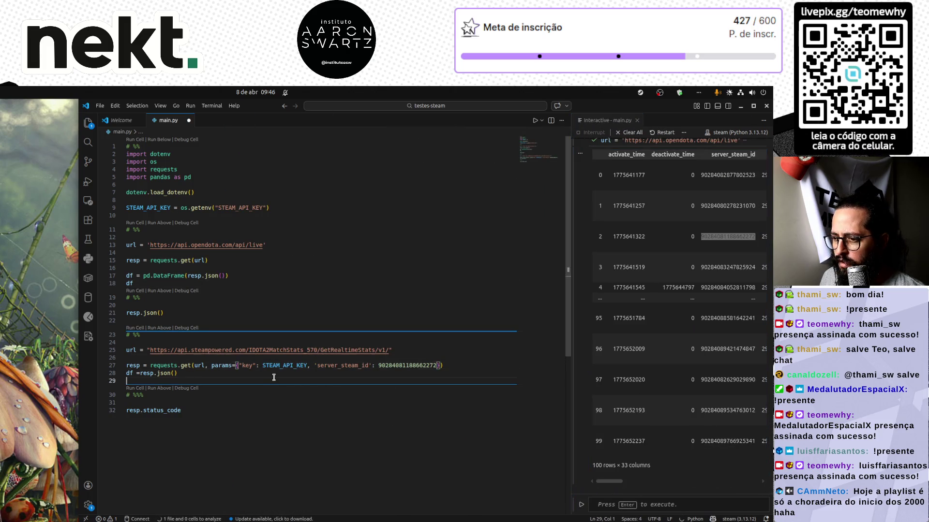
key(Up)
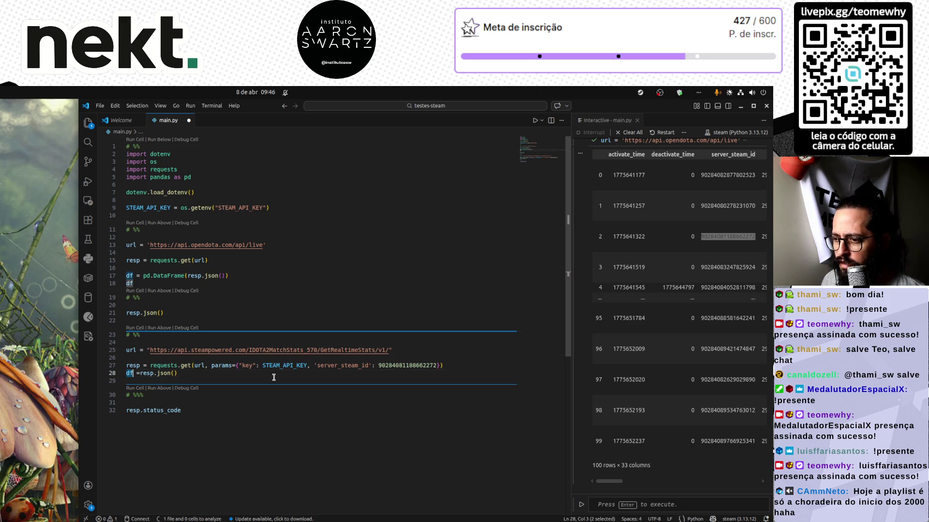
key(ctrl+shift+Right)
key(ctrl+shift+Right)
key(Delete)
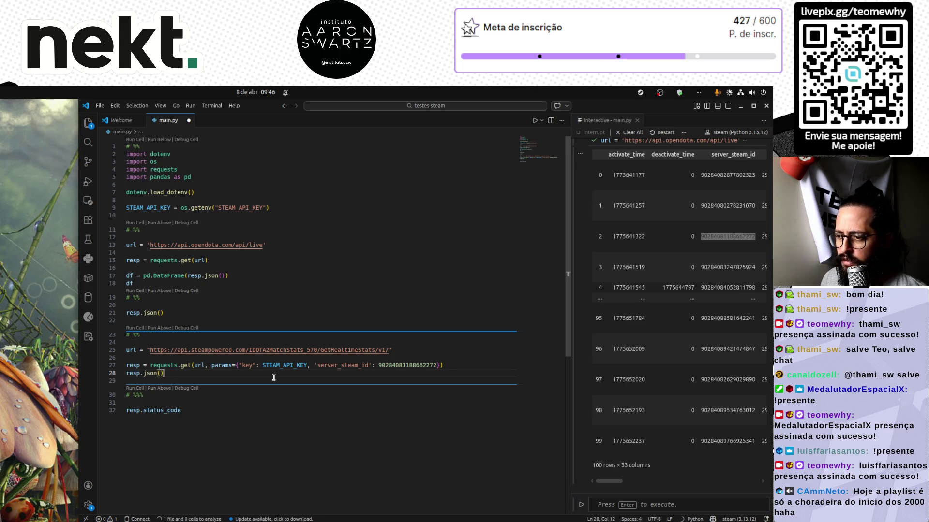
key(ctrl+Return)
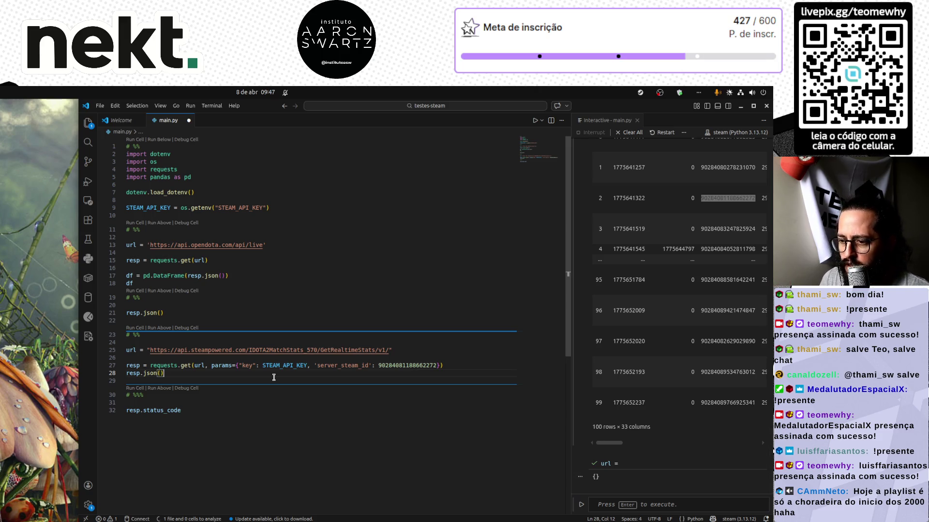
Change resp.json() to resp.text and rerun to see the raw, empty response
key(Left)
key(ctrl+shift+Left)
key(ctrl+shift+Left)
text(text)
key(ctrl+Return)
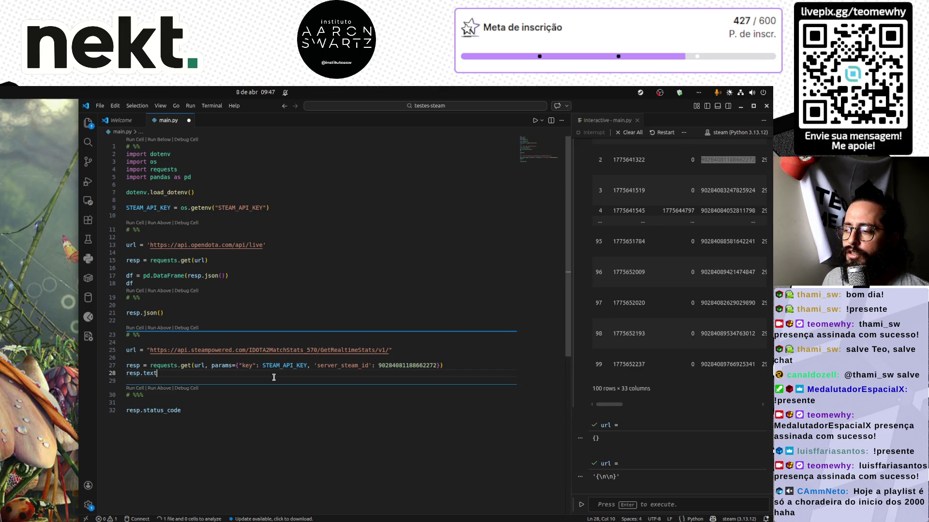
Quote server_steam_id as a string, rerun the request, then go to the Steam API docs
double_click(403, 365)
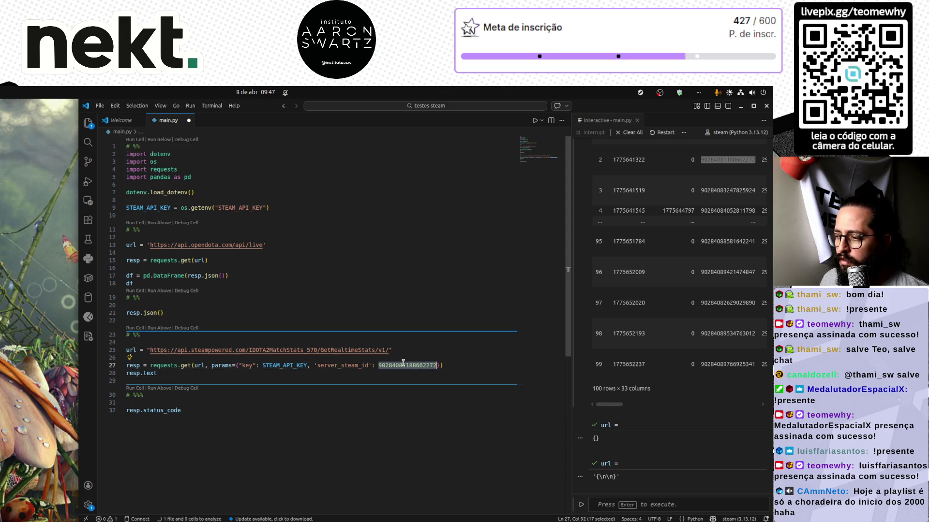
text(")
key(Down)
key(Down)
key(ctrl+Return)
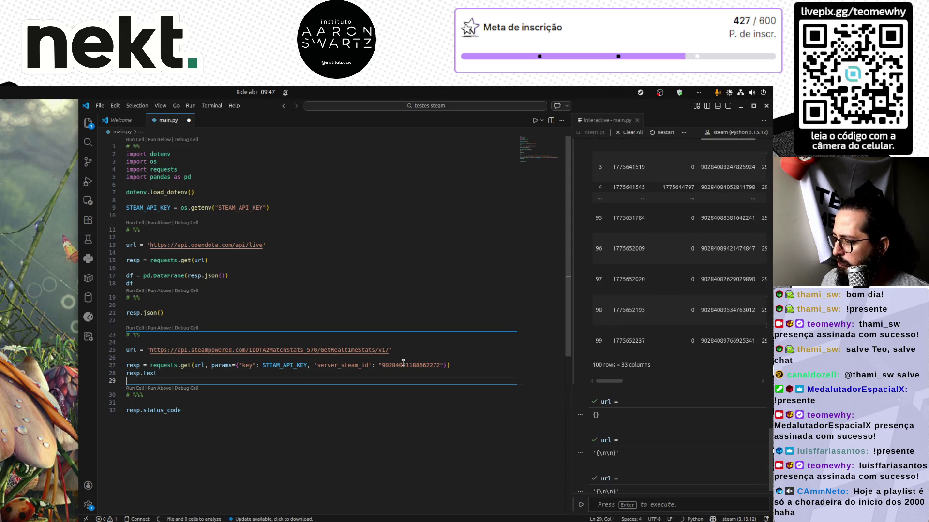
key(Left)
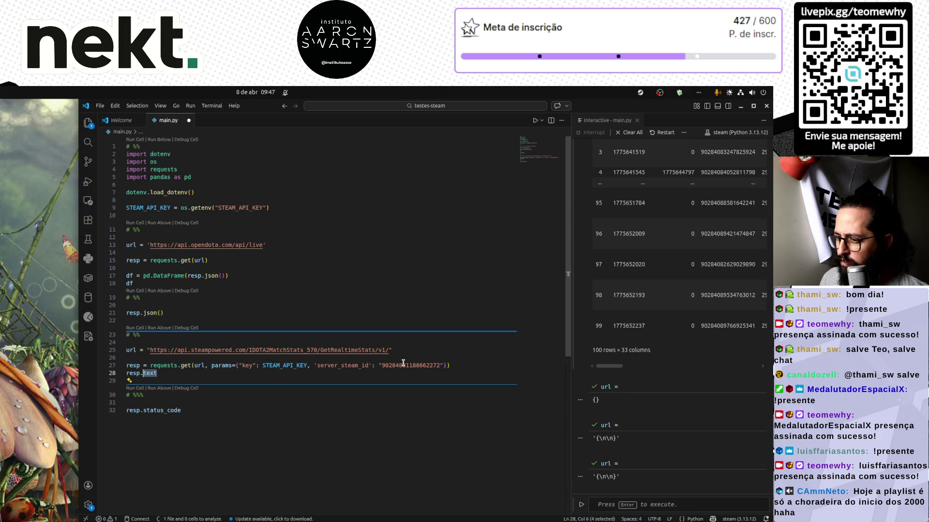
key(alt+Tab)
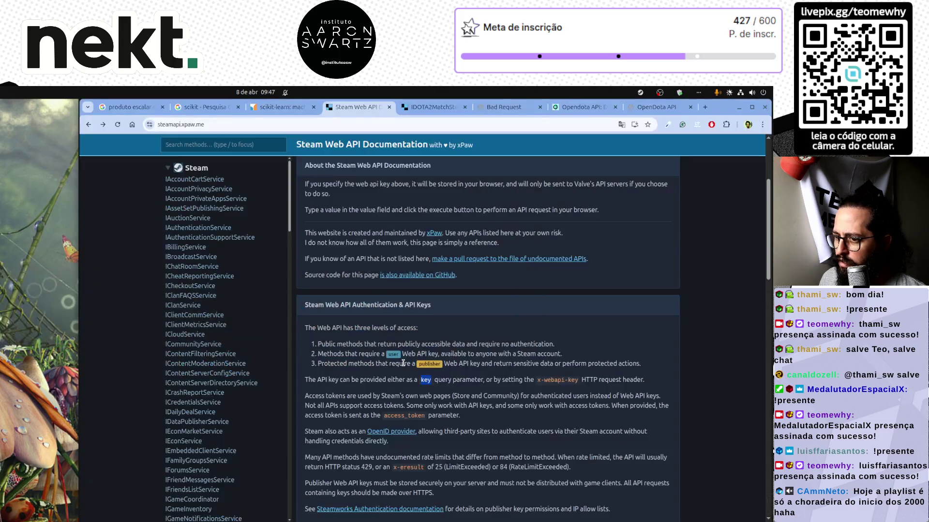
Open the GetRealtimeStats docs page and focus its server_steam_id value field
click(433, 109)
double_click(323, 253)
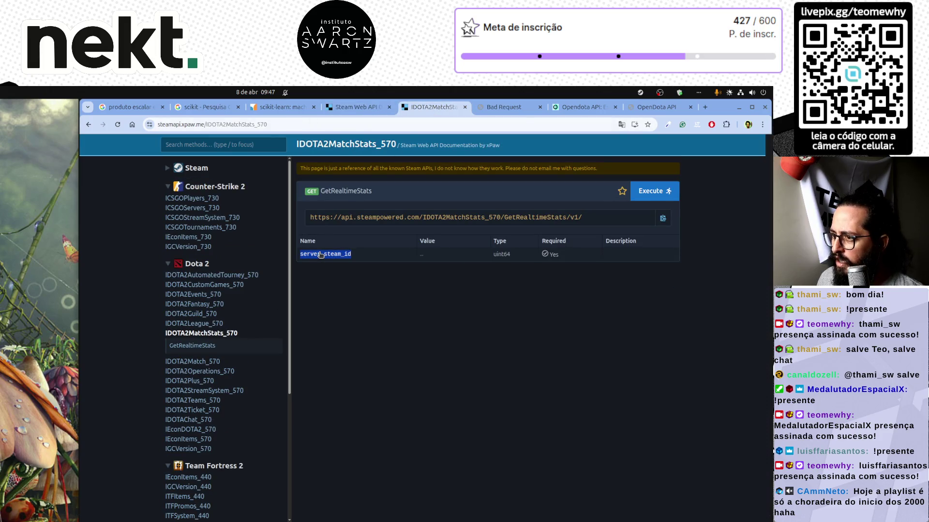
click(400, 266)
click(429, 256)
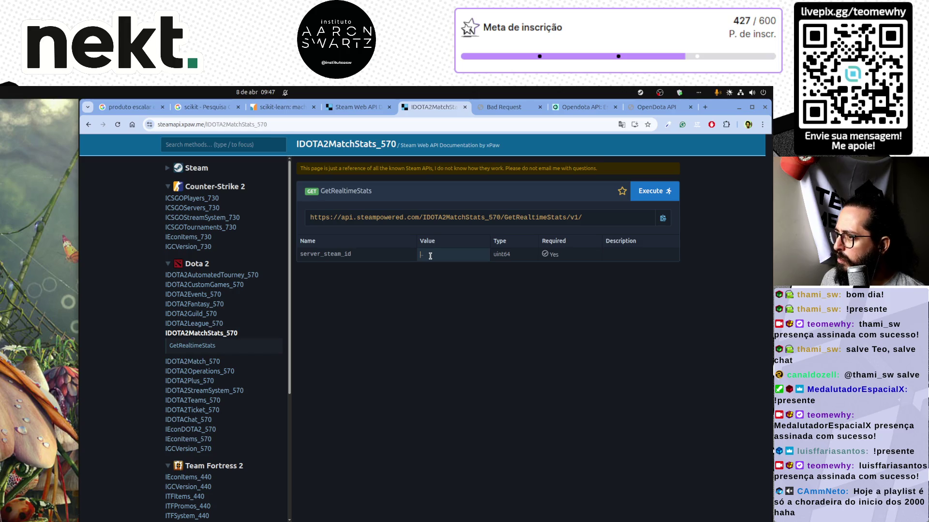
key(alt+Tab)
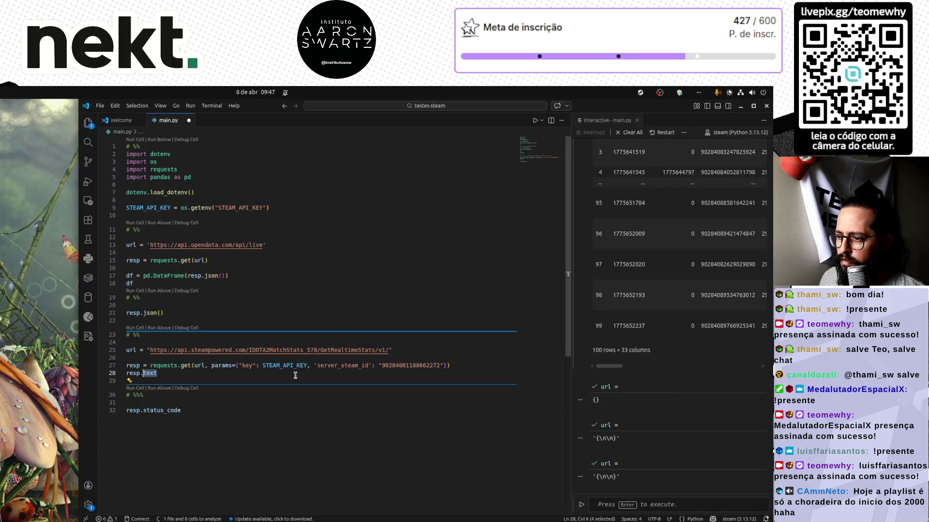
double_click(401, 365)
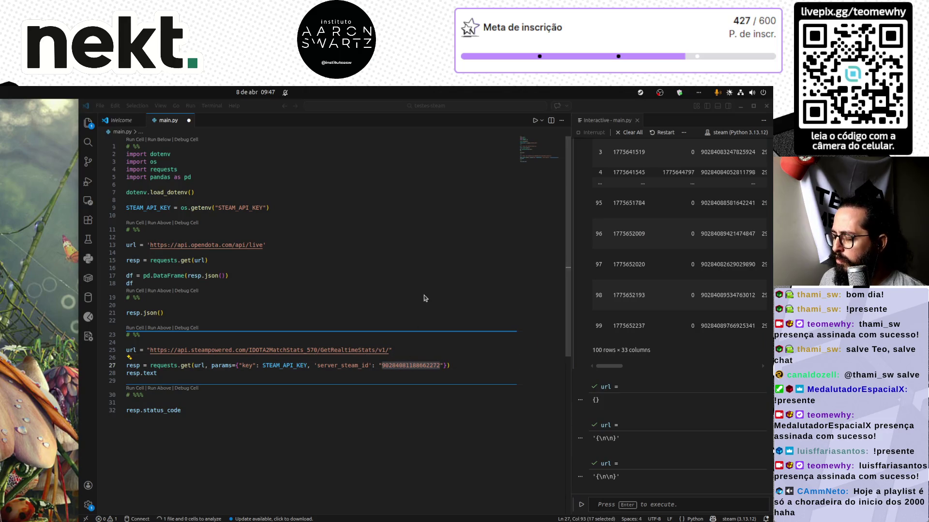
key(alt+Tab)
click(449, 255)
key(ctrl+v)
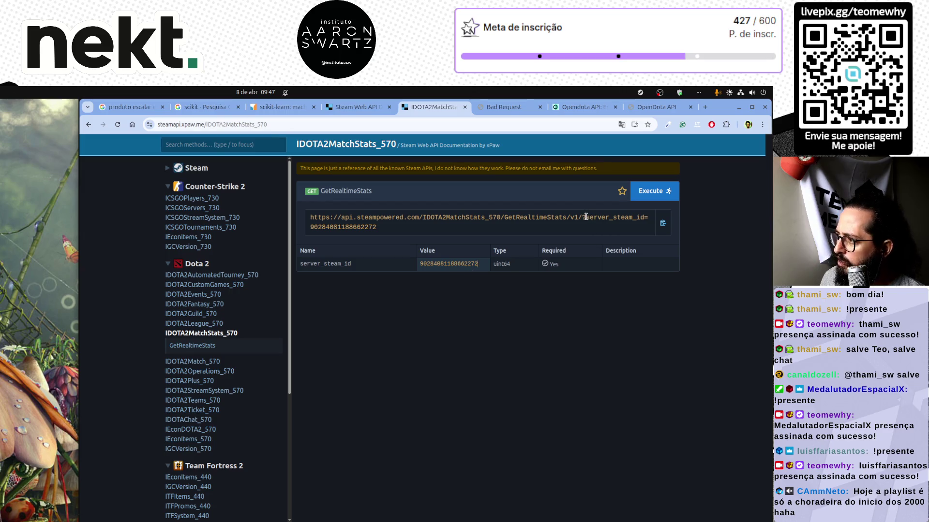
drag(585, 216, 586, 231)
key(ctrl+c)
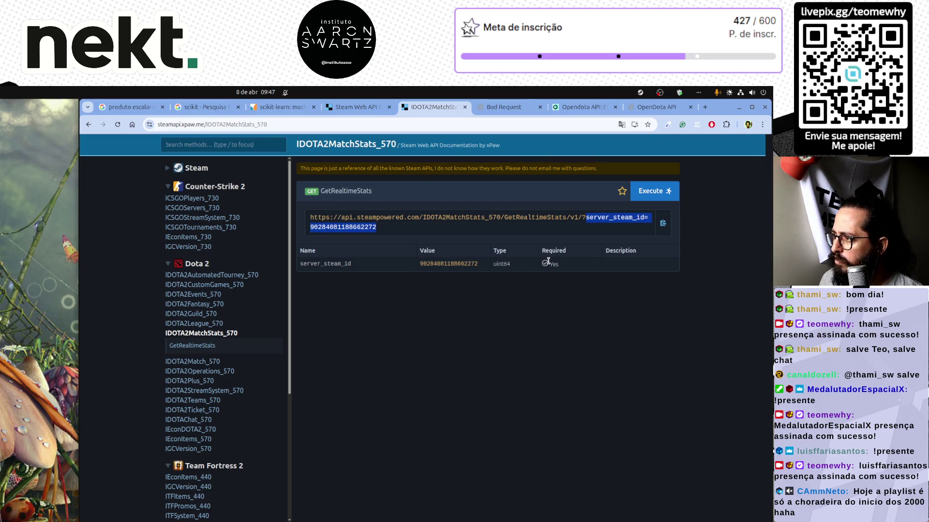
key(alt+Tab)
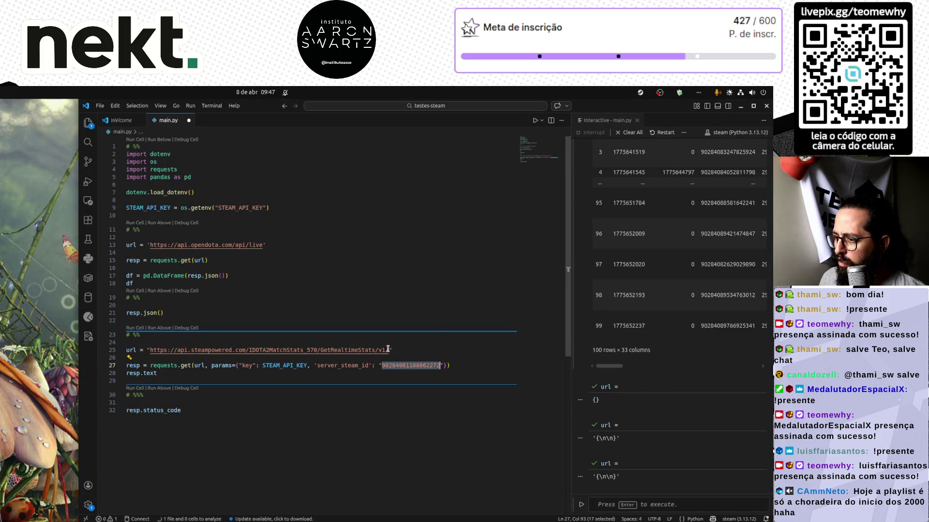
click(387, 349)
key(ctrl+v)
key(ctrl+Left)
key(ctrl+Left)
key(ctrl+Left)
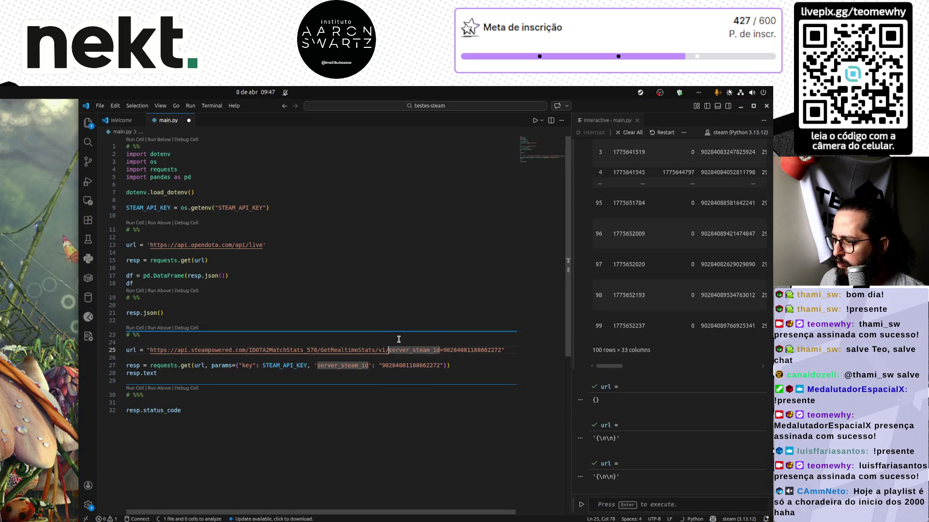
key(Right)
text(?)
key(Down)
key(Down)
key(ctrl+shift+Left)
key(shift+alt+Right)
key(shift+alt+Right)
key(shift+alt+Right)
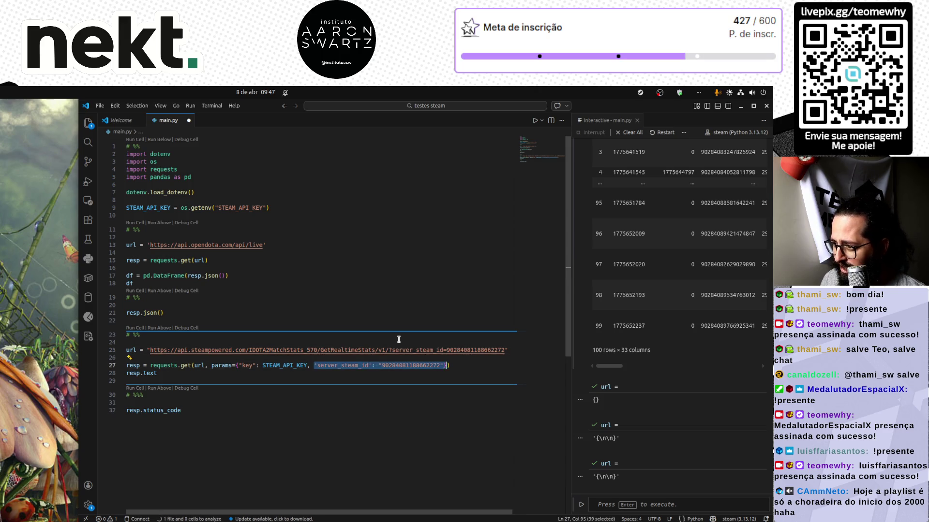
key(BackSpace)
key(Down)
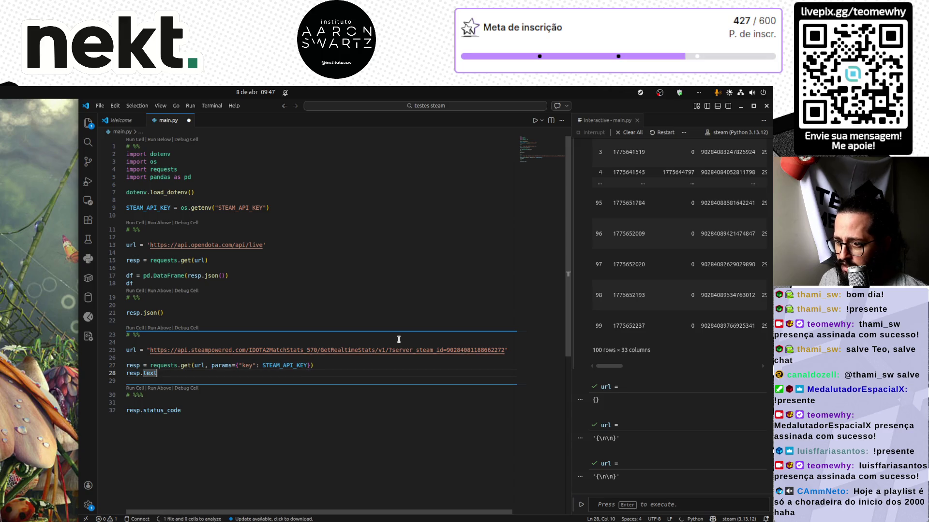
key(ctrl+Return)
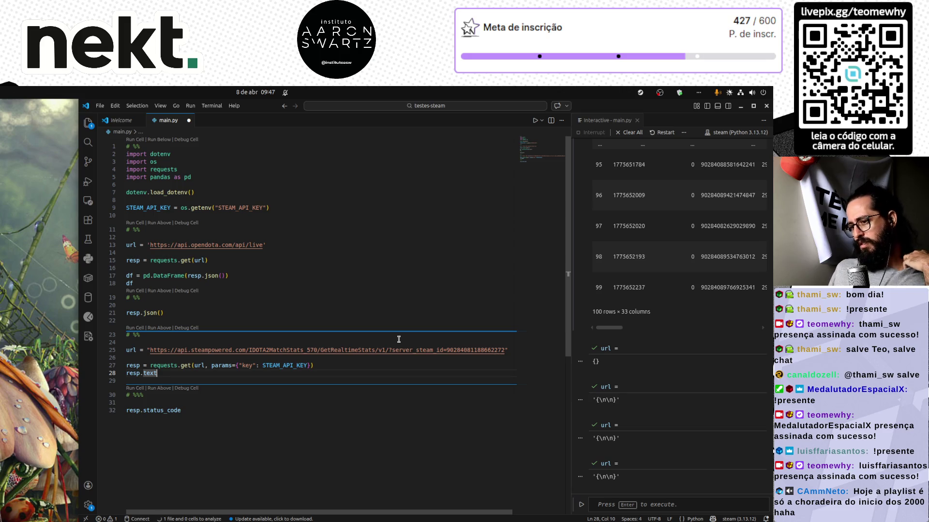
Check len(STEAM_API_KEY) in a new cell (32), then delete the line
click(298, 454)
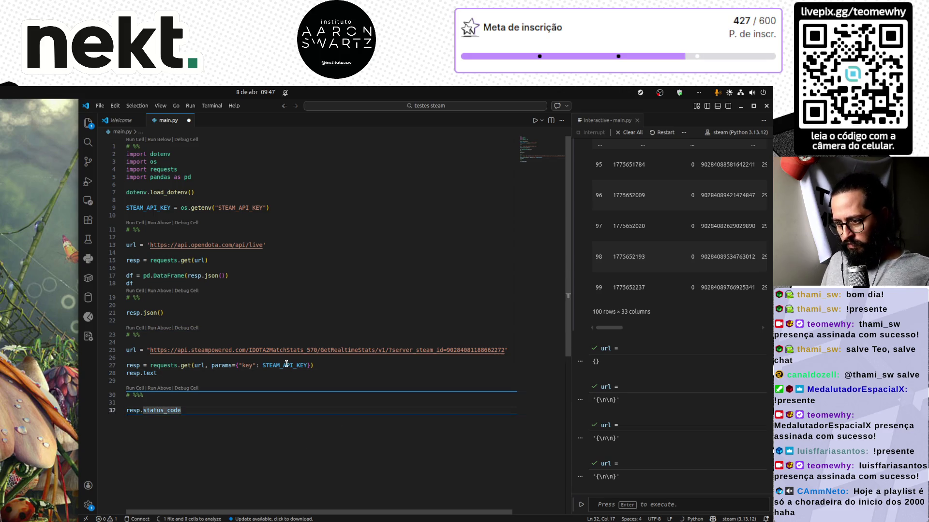
key(Return)
key(Return)
text(# %%)
key(Return)
key(Return)
text(l;e)
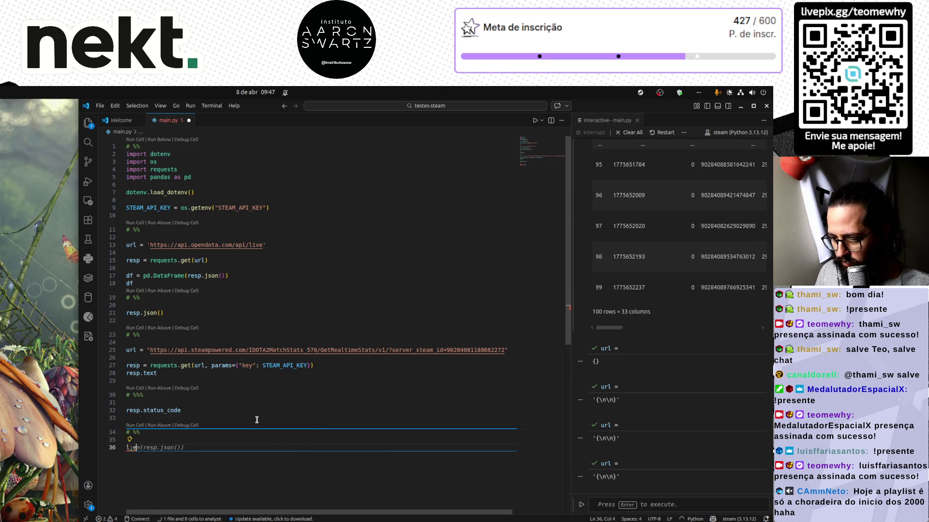
key(BackSpace)
key(BackSpace)
text(en(STEAM_API_KEY))
key(shift+Return)
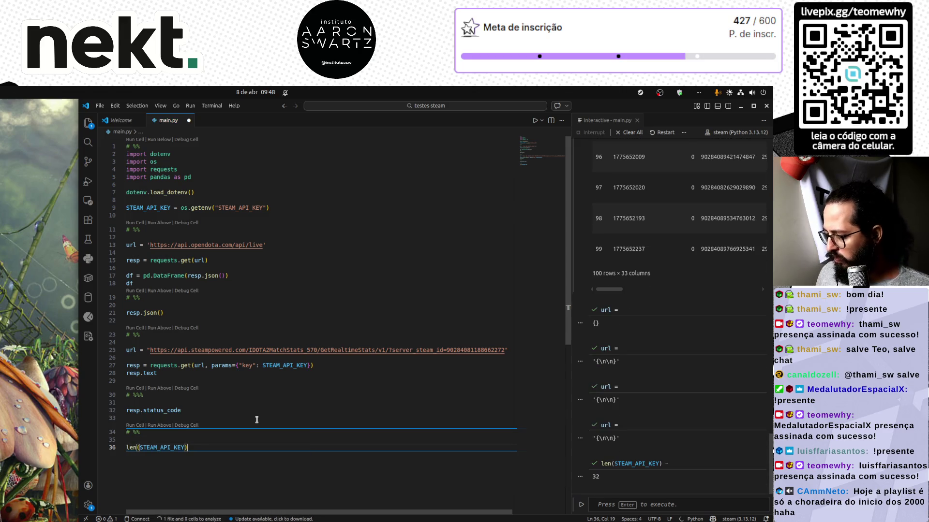
key(ctrl+shift+k)
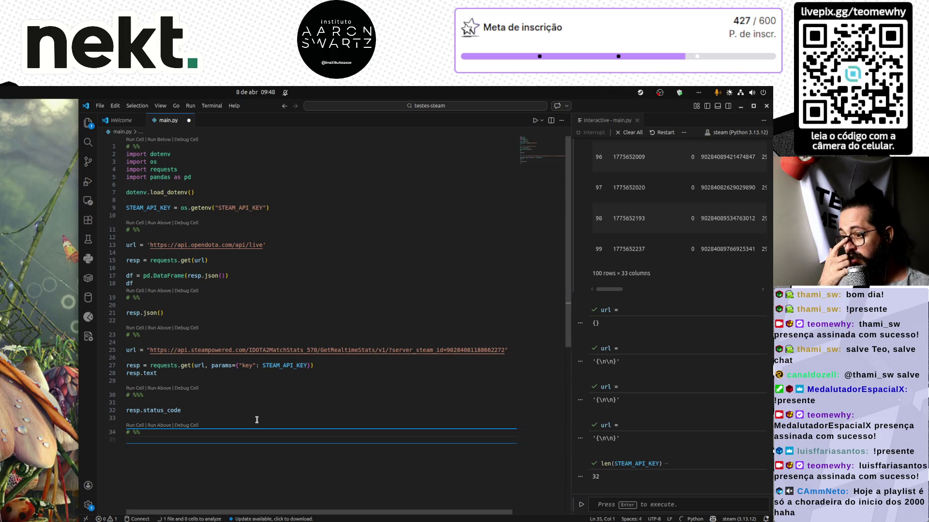
key(alt+Tab)
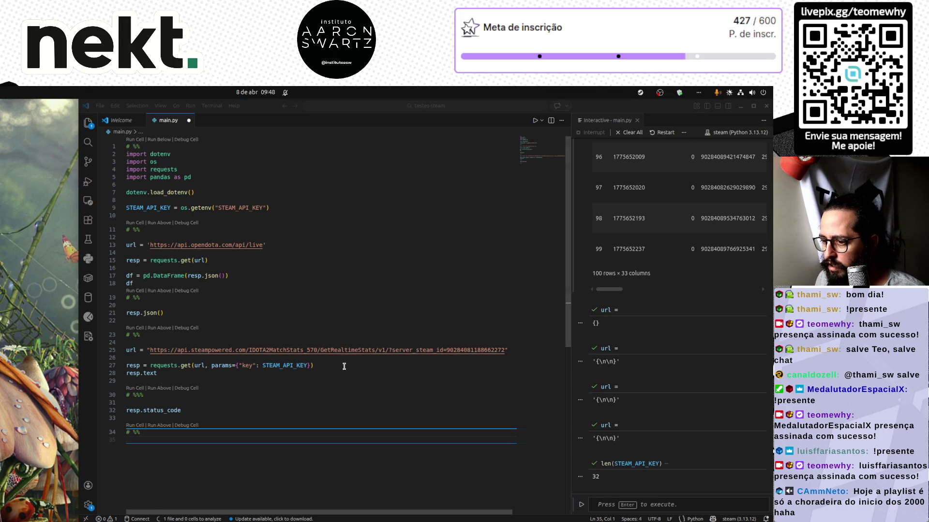
click(246, 378)
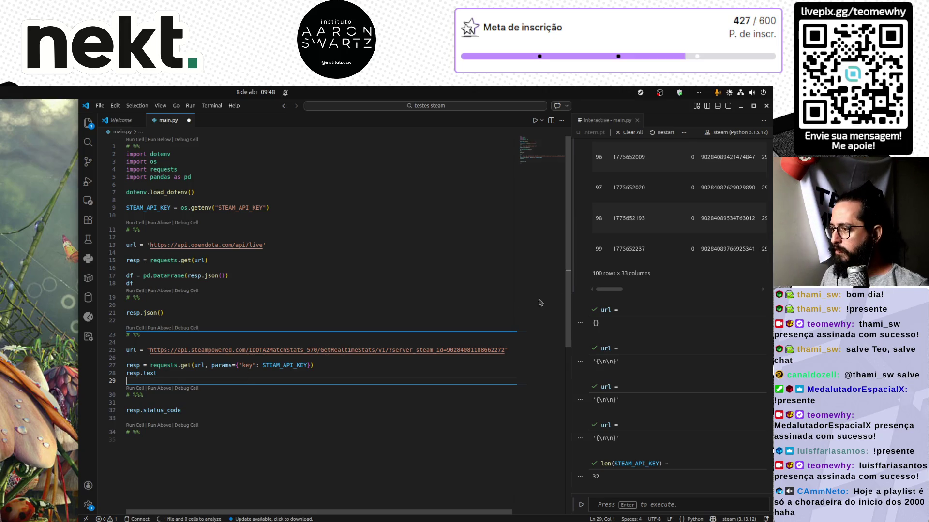
scroll(667, 252, up, 3)
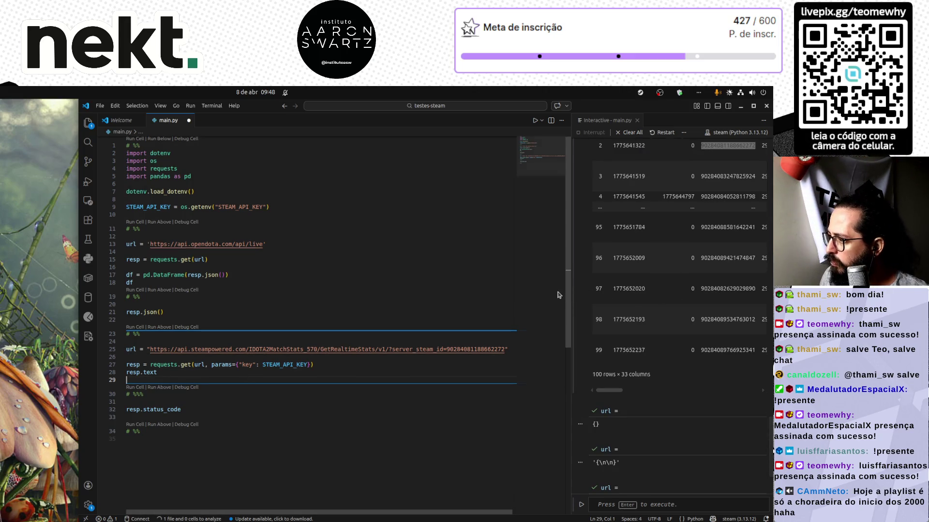
Widen the results panel and re-run the live matches DataFrame cell
drag(571, 297, 333, 334)
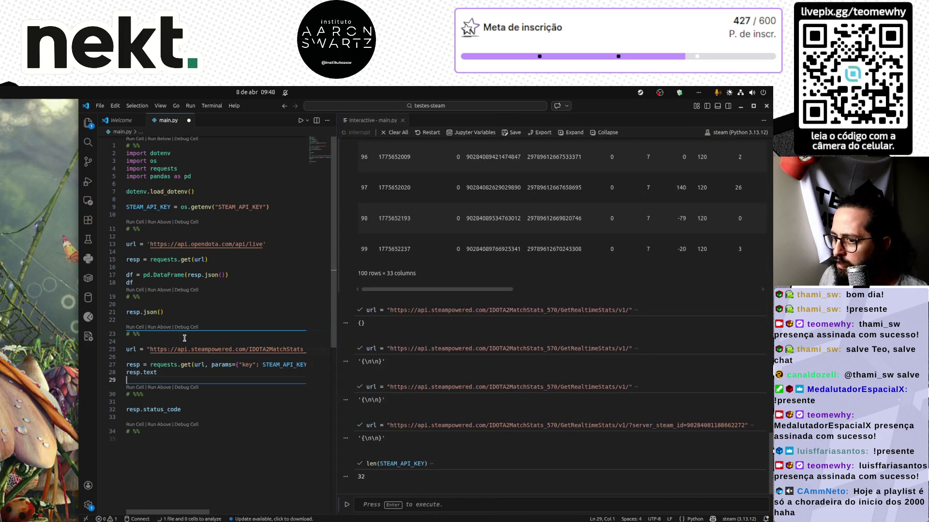
scroll(544, 295, up, 6)
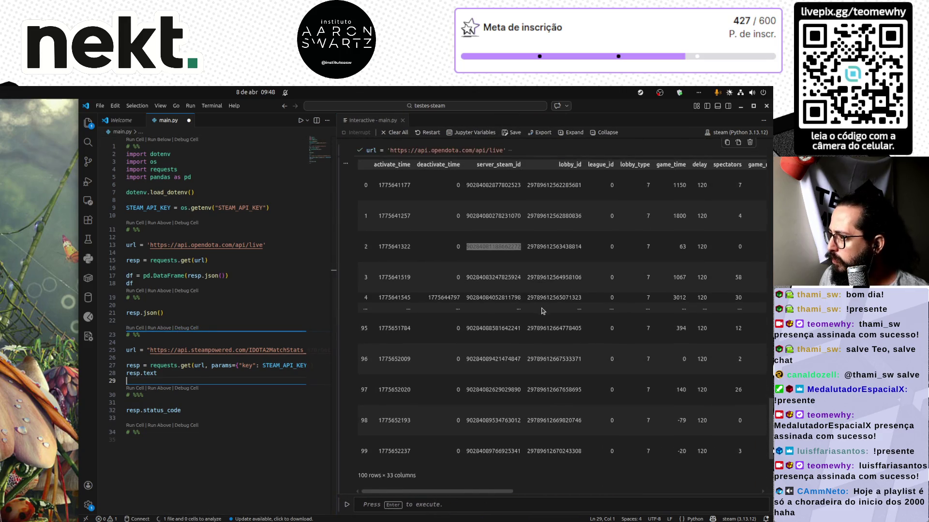
click(676, 364)
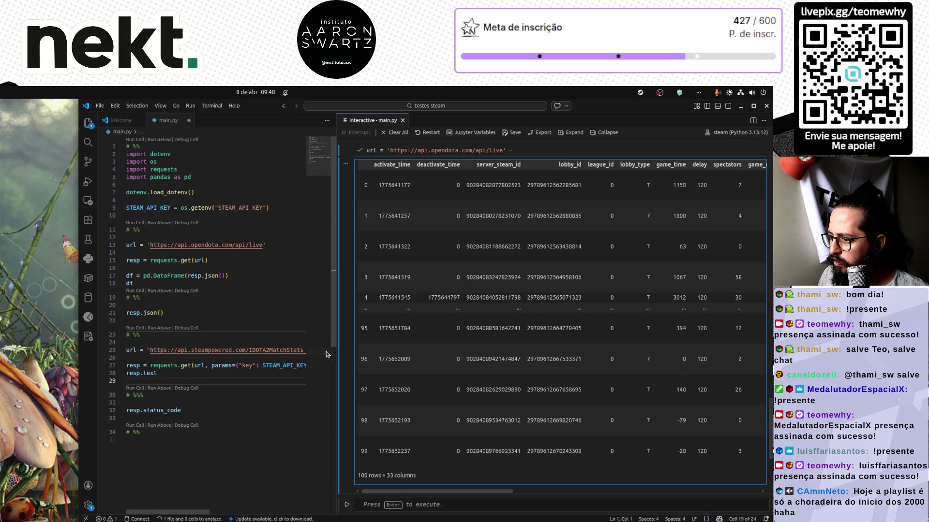
click(274, 291)
key(Up)
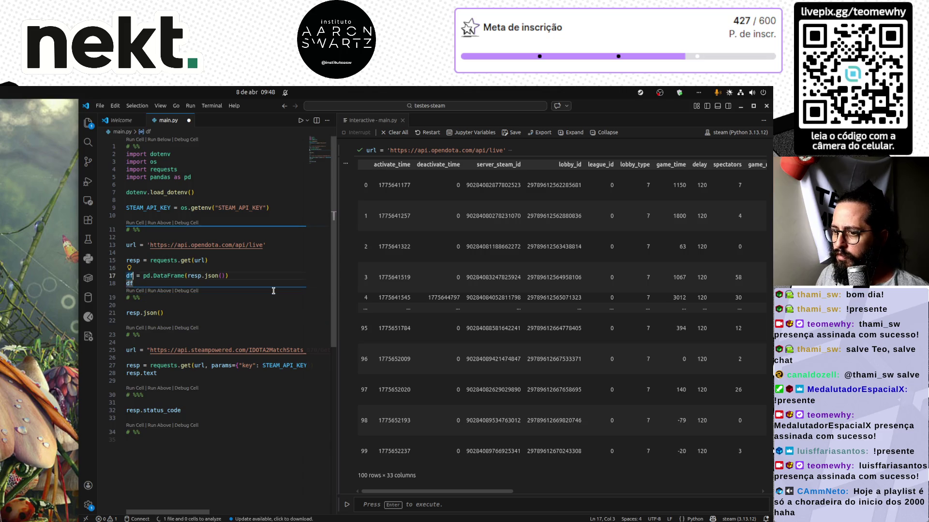
key(shift+Return)
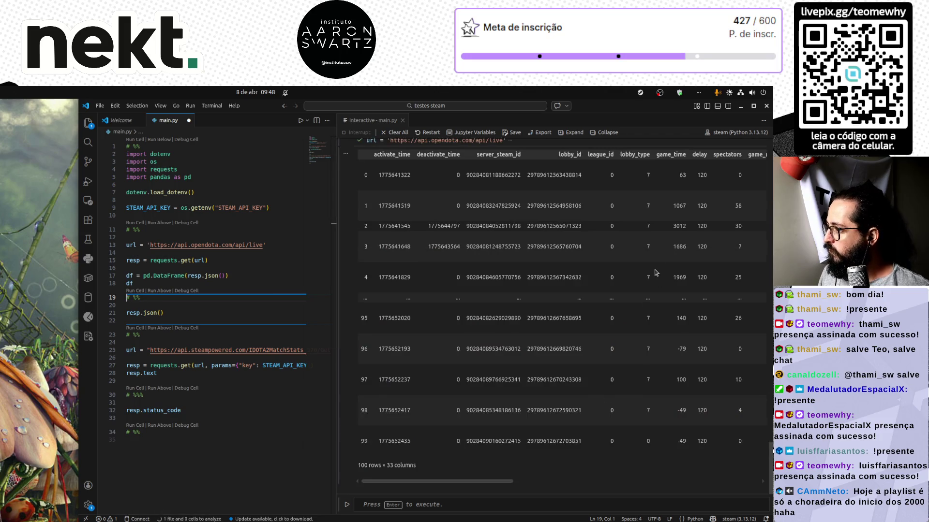
double_click(682, 349)
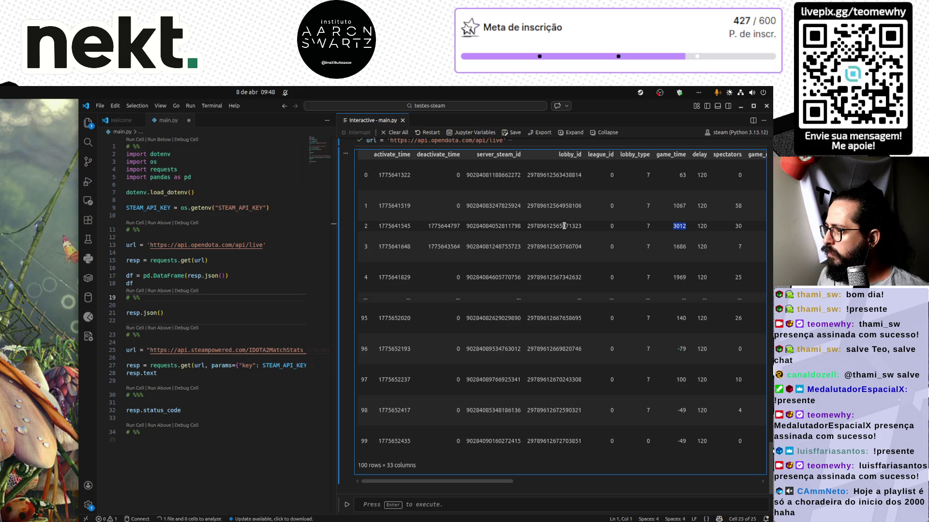
double_click(503, 226)
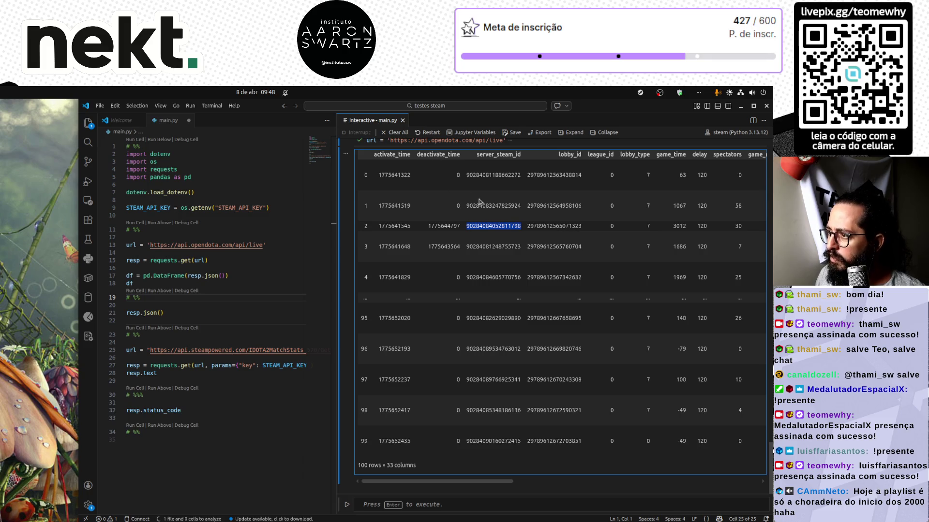
double_click(507, 205)
key(ctrl+c)
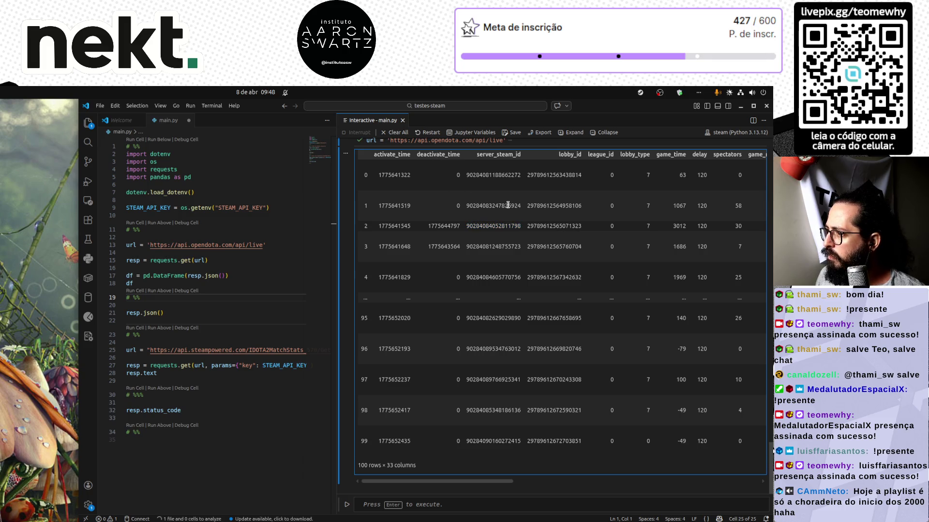
click(283, 357)
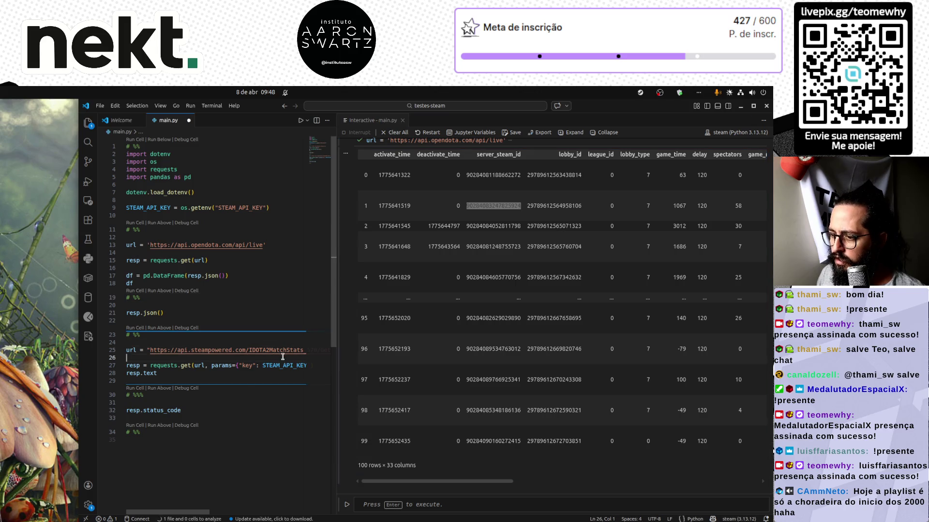
key(Up)
key(End)
key(Left)
key(Left)
key(ctrl+v)
key(shift+Return)
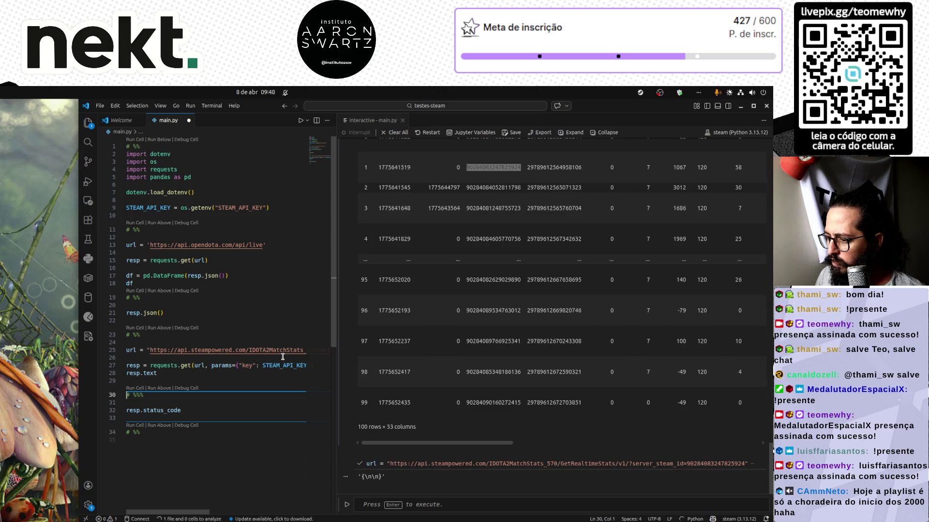
Look up the GetRealtimeStats method in the browser docs
key(Up)
key(Up)
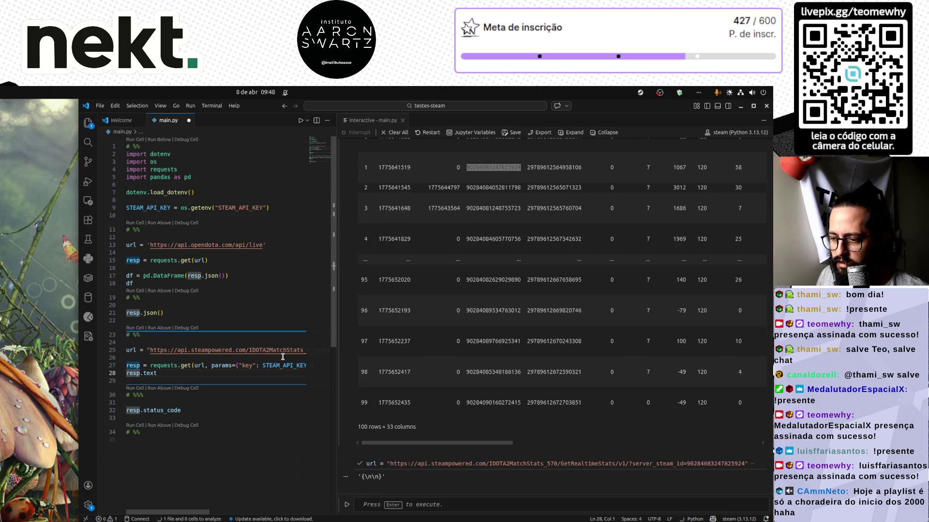
key(Left)
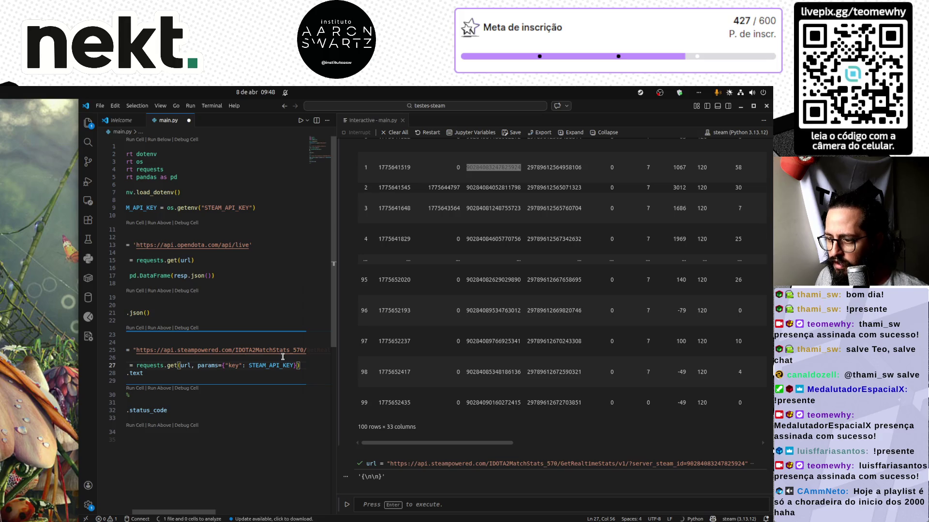
key(alt+Tab)
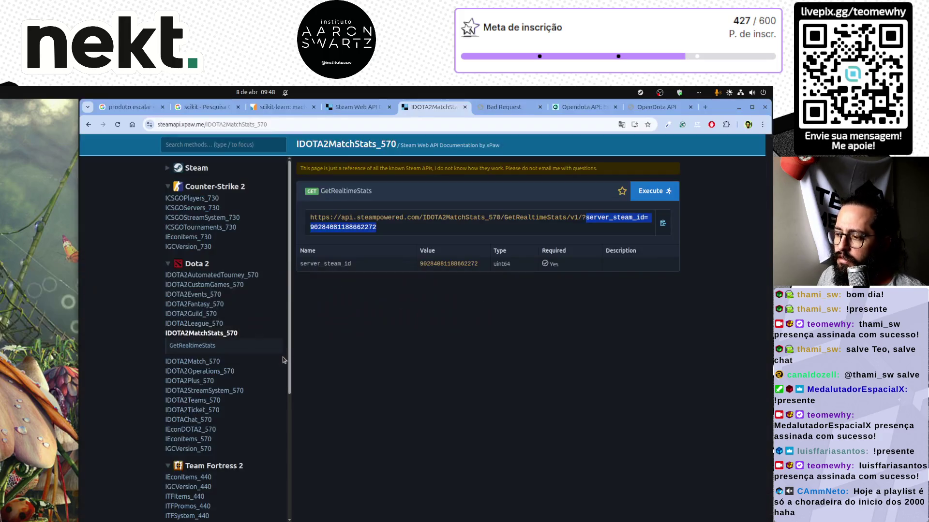
click(191, 351)
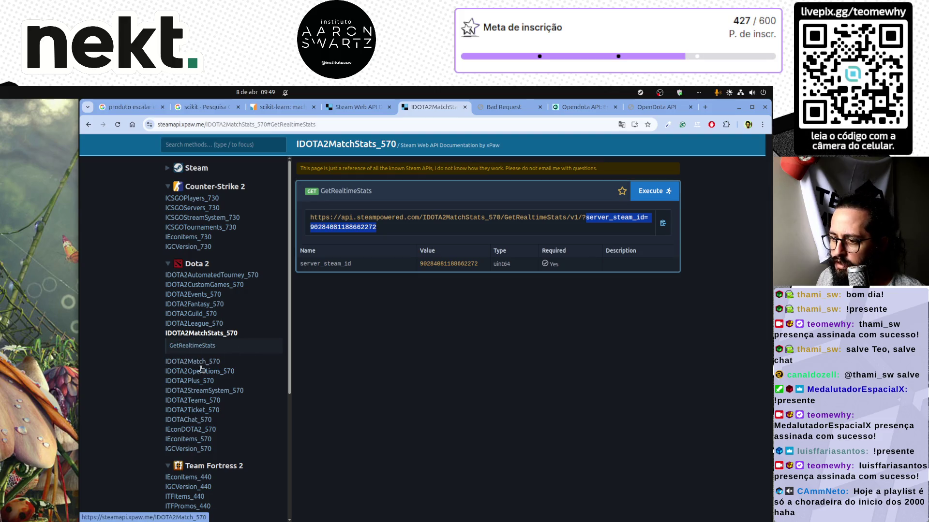
key(alt+Tab)
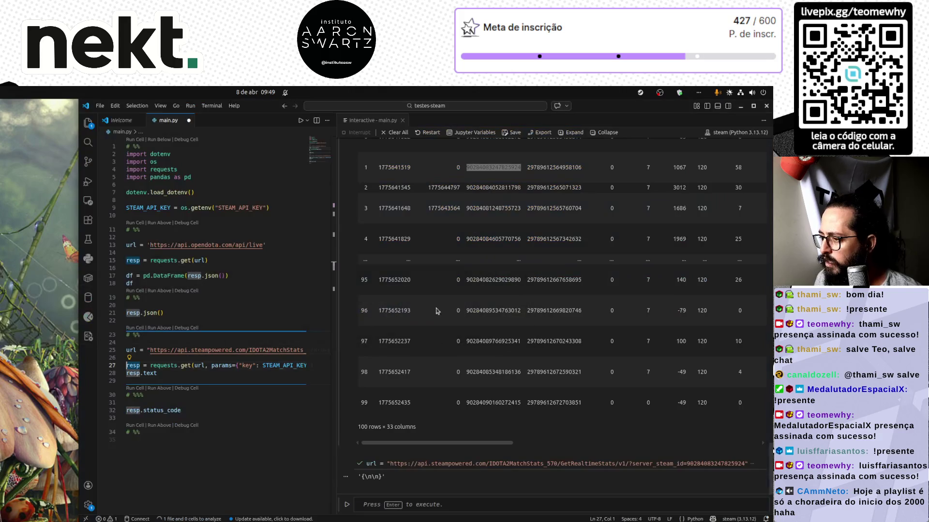
Scroll the output table, select another match's server_steam_id, and return to the GetRealtimeStats docs
scroll(504, 312, right, 4)
scroll(506, 313, left, 4)
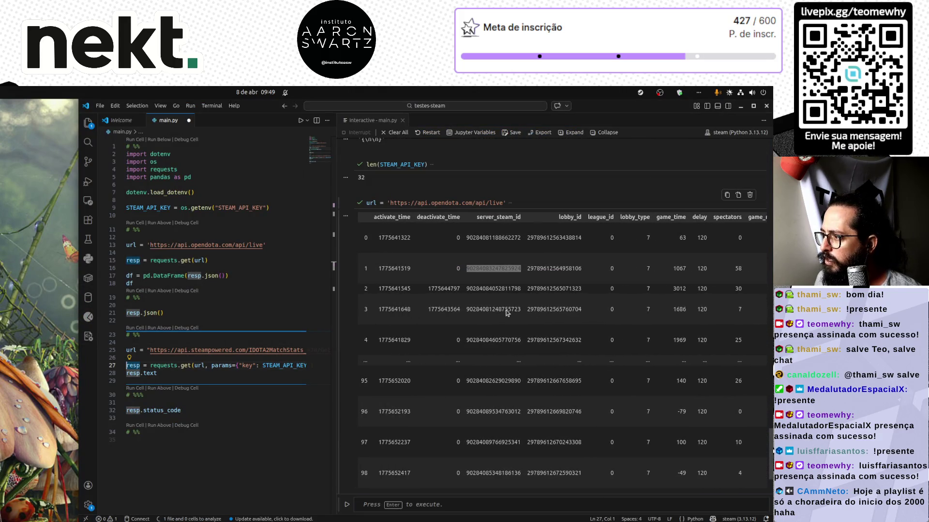
scroll(505, 310, right, 10)
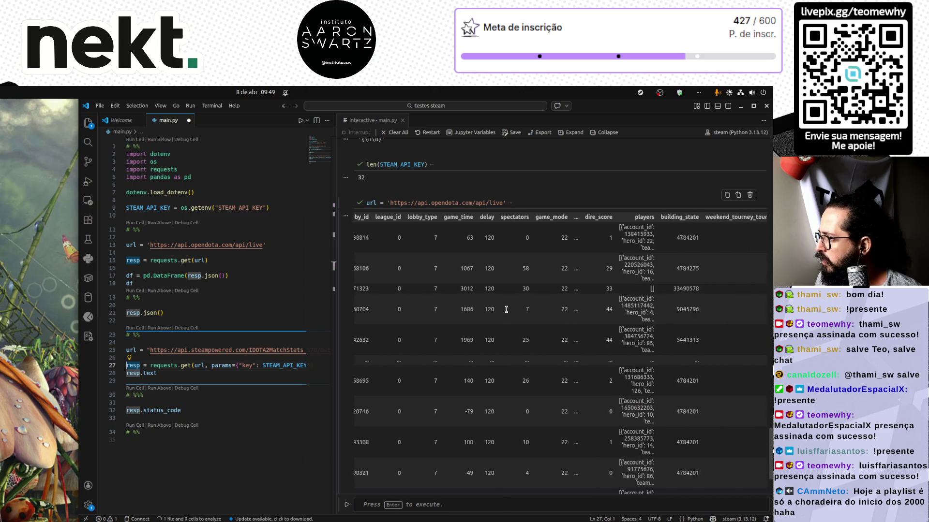
scroll(506, 309, right, 5)
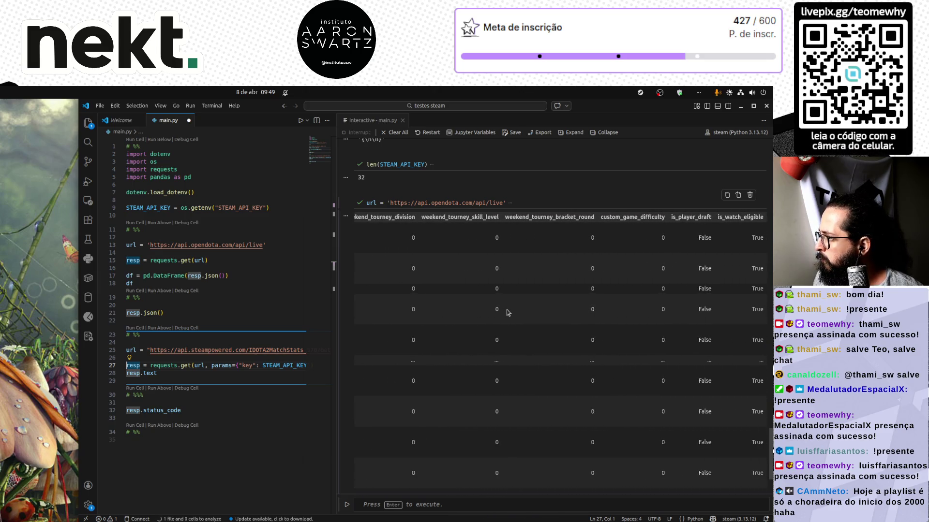
scroll(507, 312, left, 3)
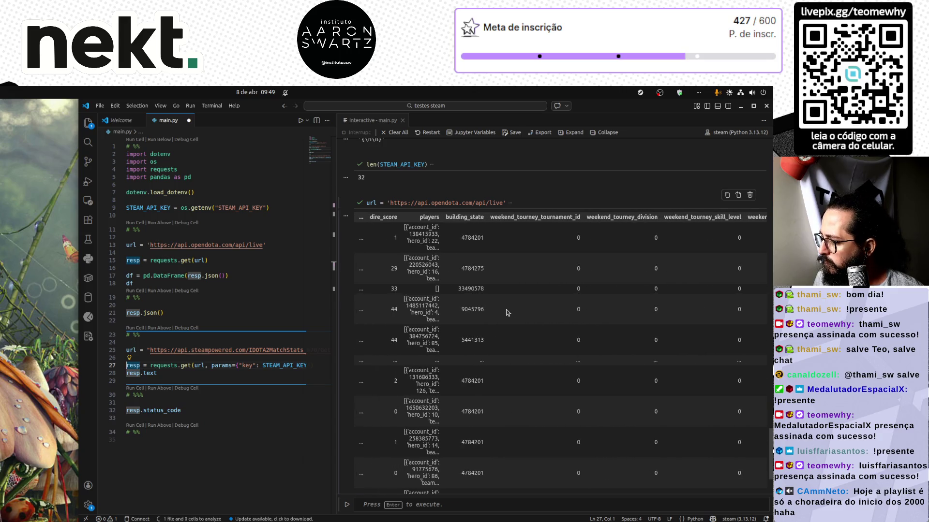
scroll(507, 312, down, 1)
scroll(507, 312, left, 5)
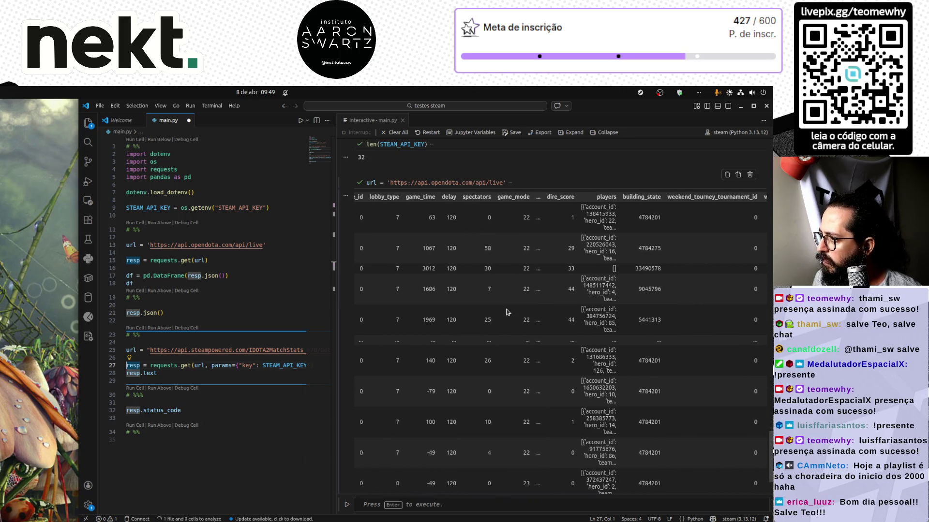
scroll(507, 312, left, 2)
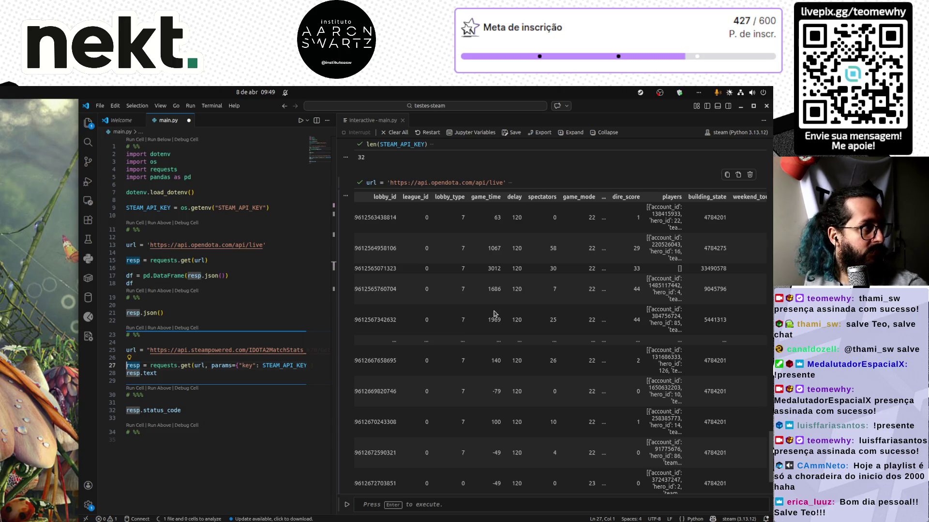
double_click(368, 248)
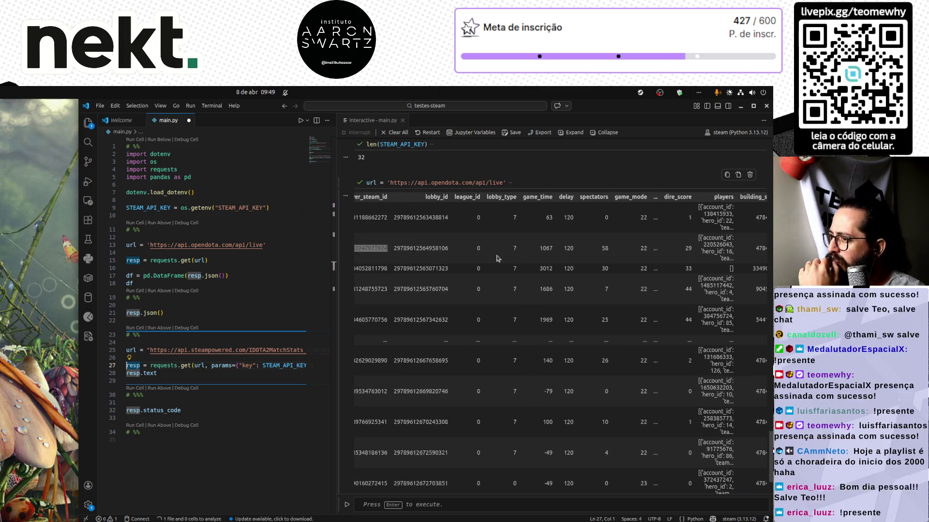
scroll(499, 257, left, 3)
scroll(497, 253, down, 4)
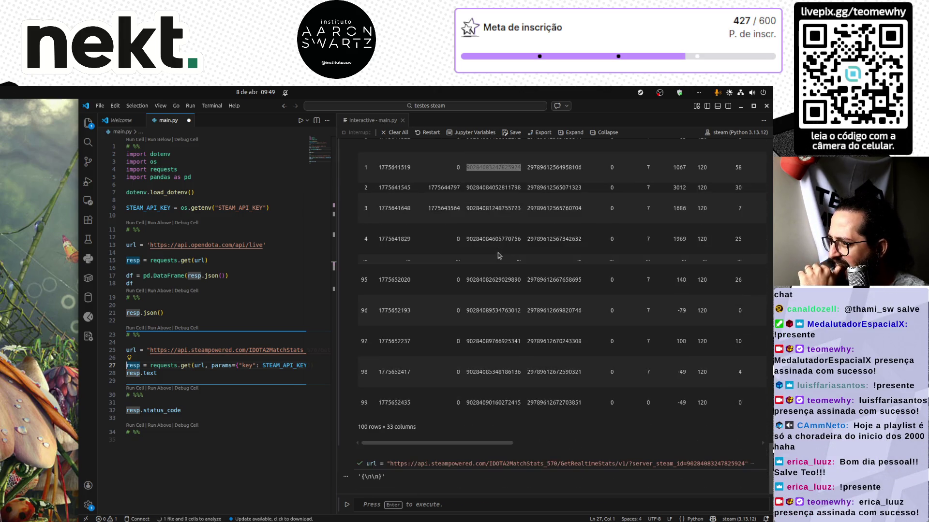
mouse_move(445, 441)
mouse_down()
mouse_move(692, 440)
mouse_move(353, 454)
mouse_up()
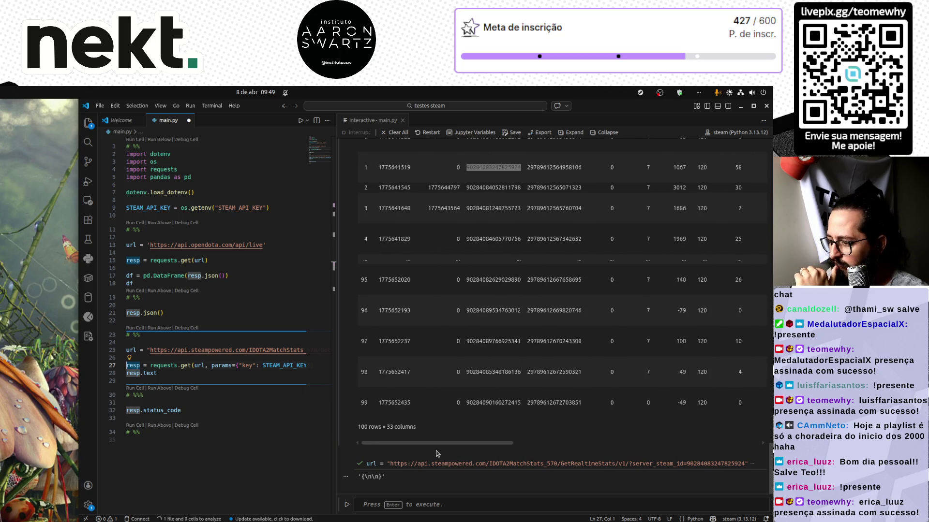
key(alt+Tab)
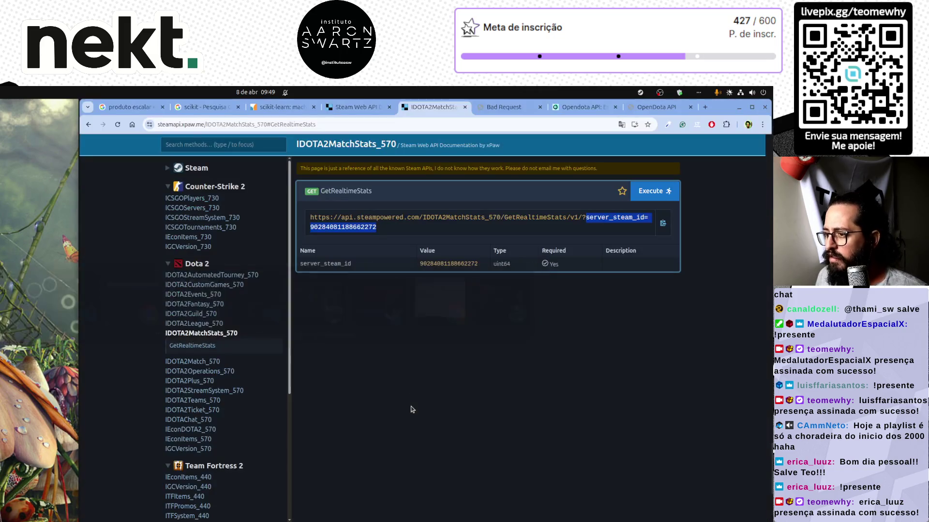
Browse the OpenDota API docs' request, findMatches and GET /heroStats sections
key(ctrl+Tab)
key(ctrl+Tab)
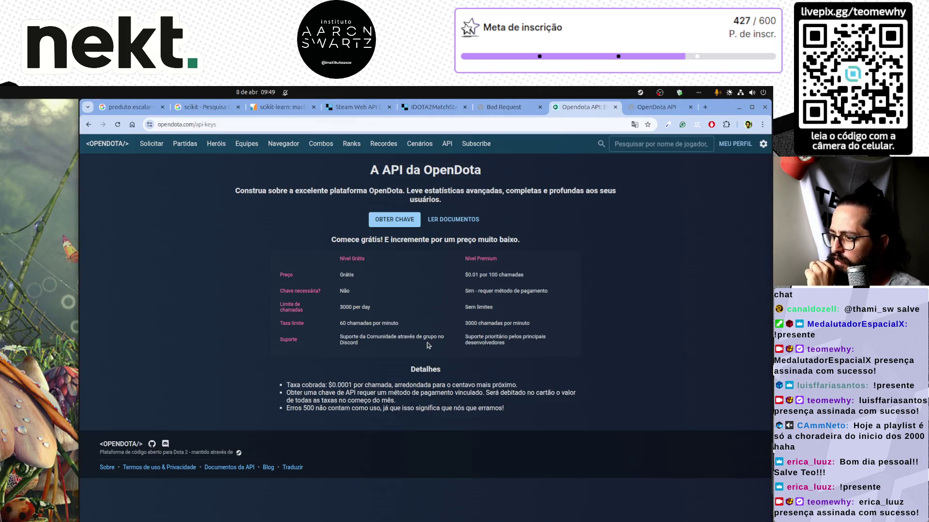
key(ctrl+Tab)
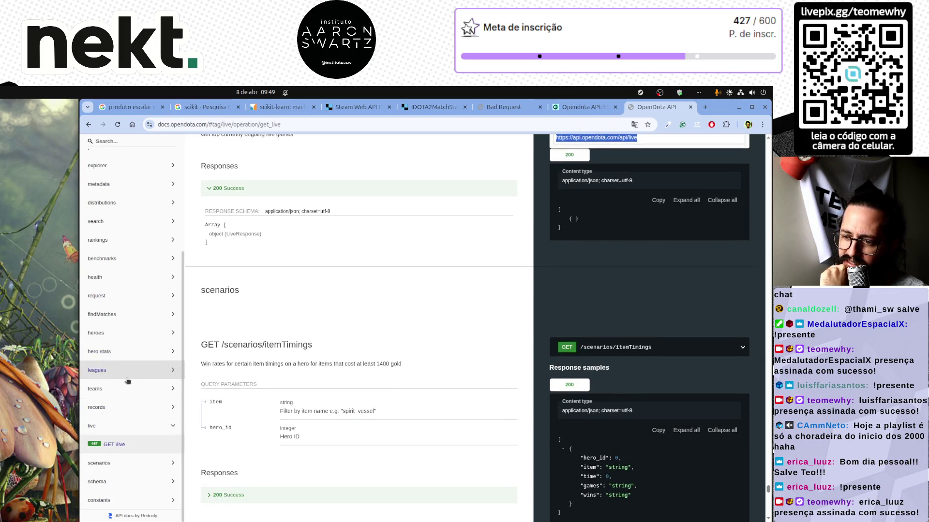
scroll(128, 380, up, 3)
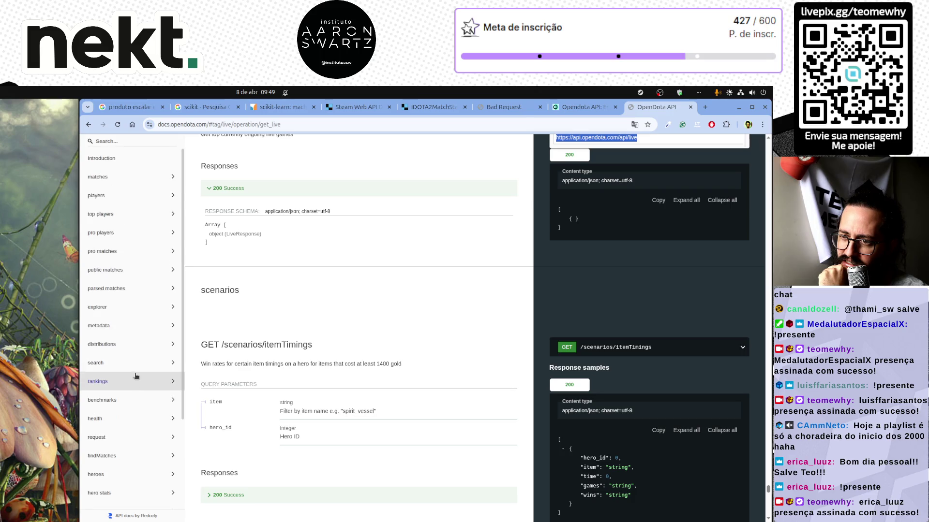
scroll(135, 377, down, 2)
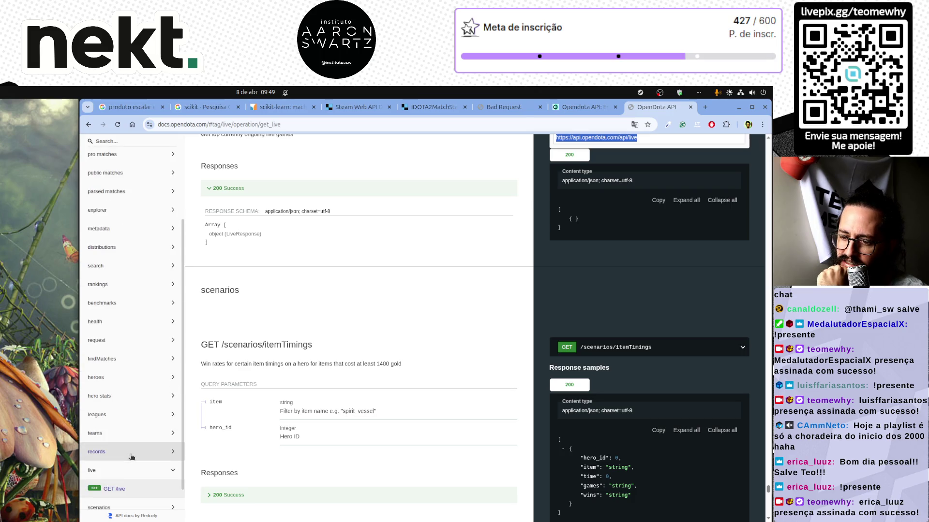
scroll(128, 438, up, 2)
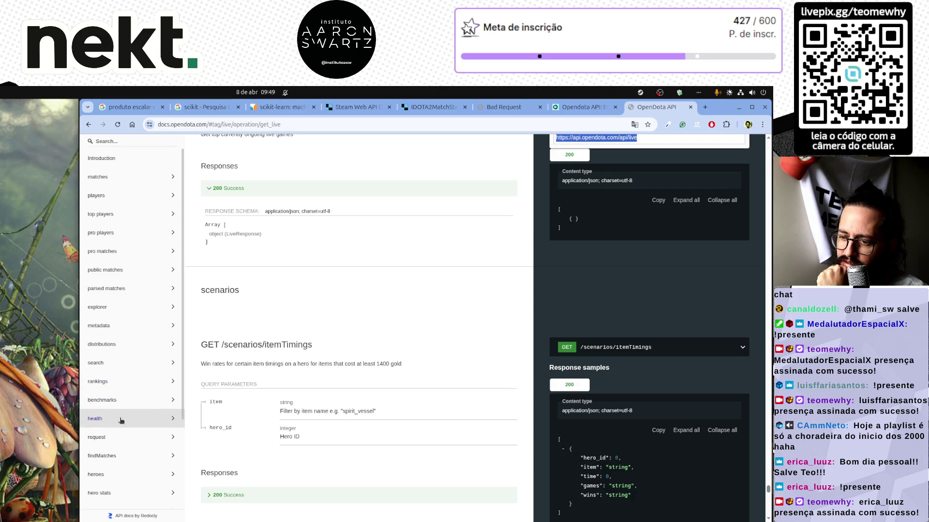
scroll(121, 420, down, 3)
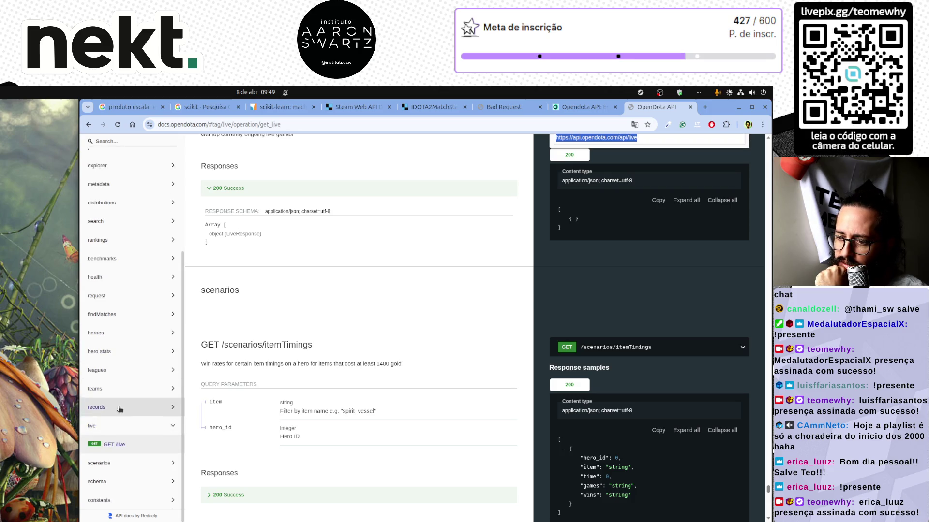
click(120, 298)
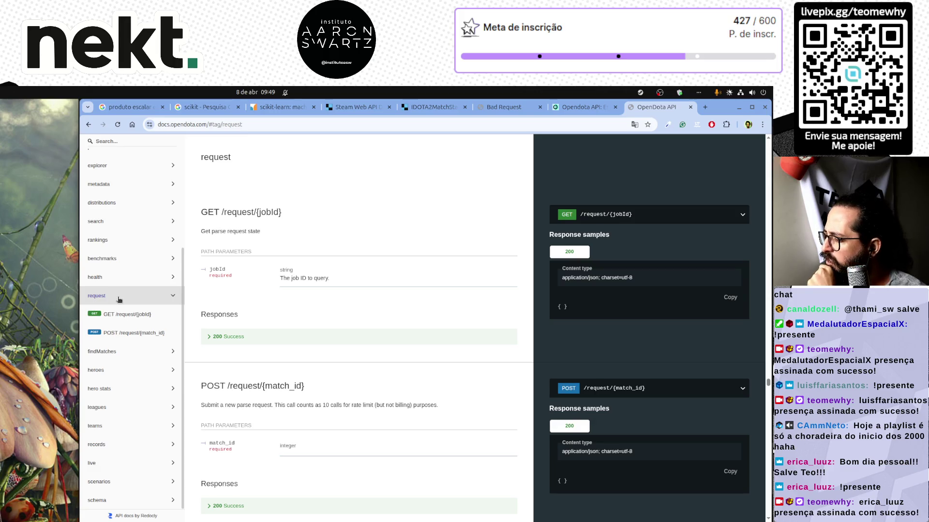
click(115, 352)
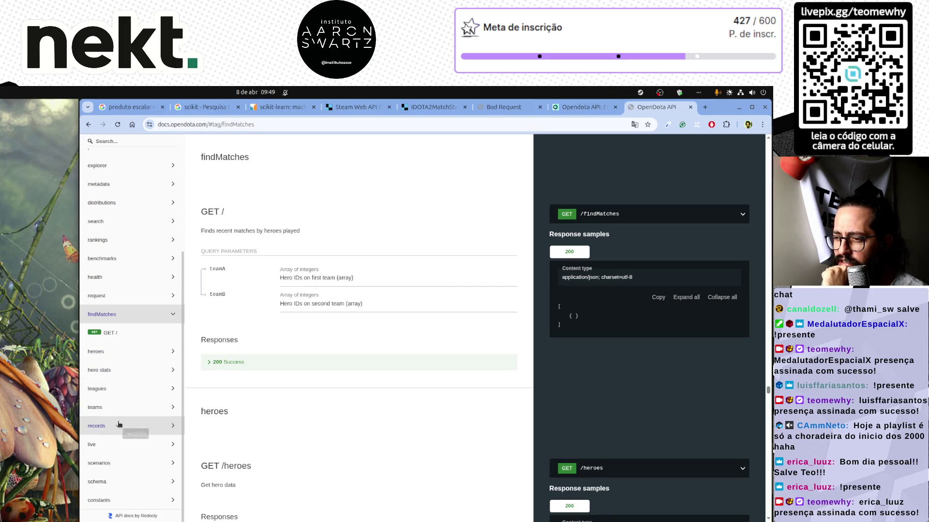
click(119, 369)
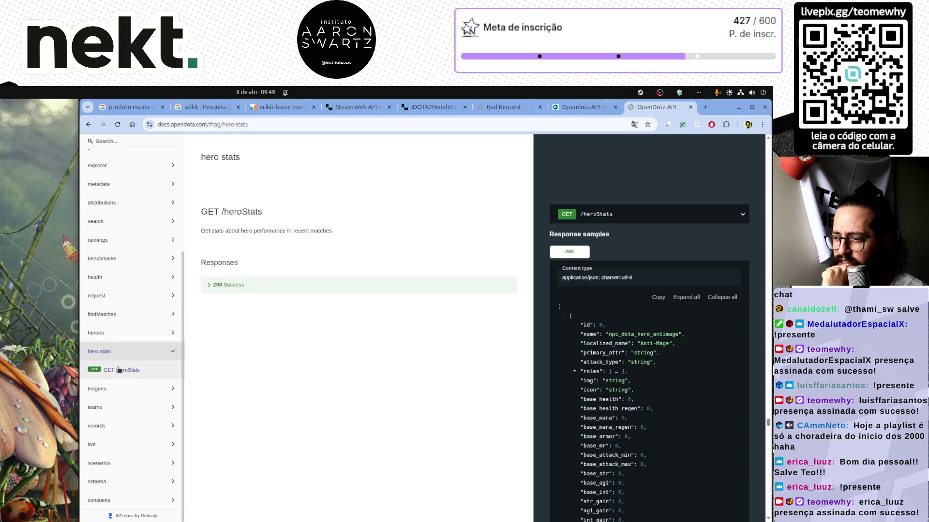
click(118, 371)
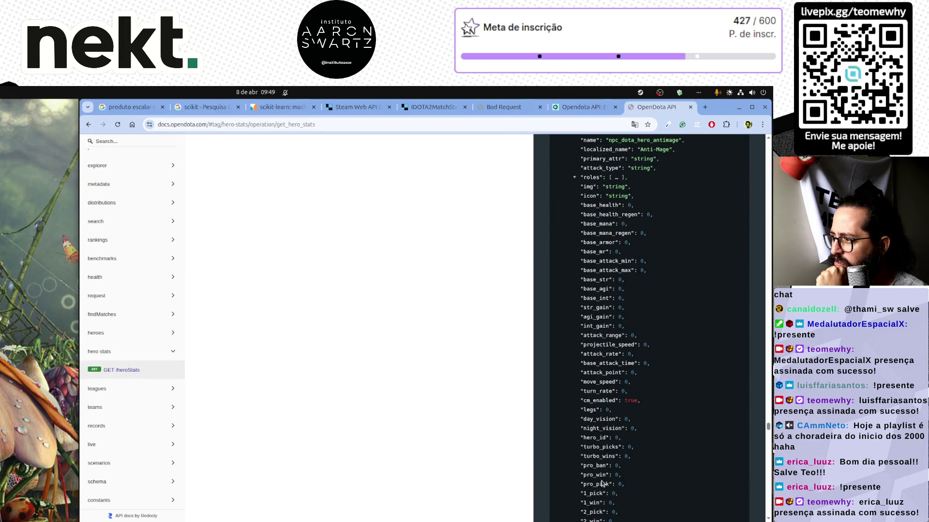
scroll(602, 484, down, 4)
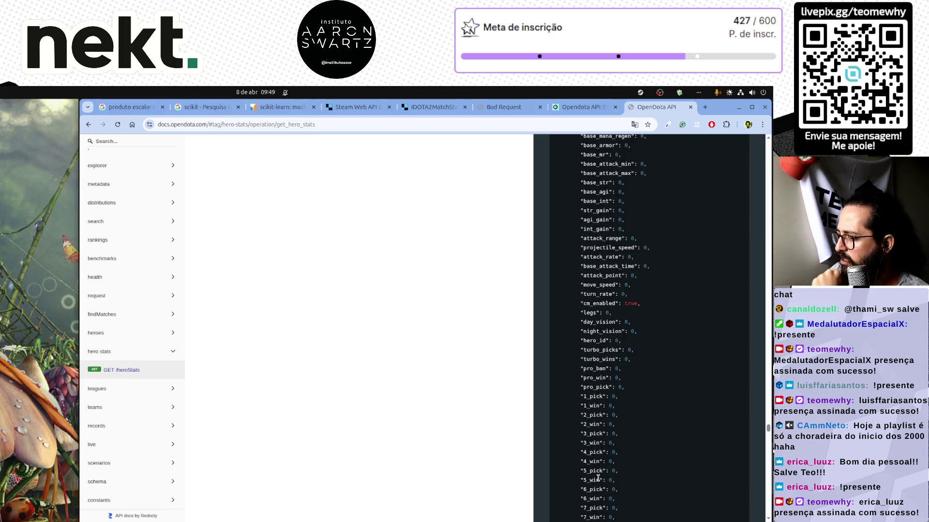
scroll(580, 473, up, 5)
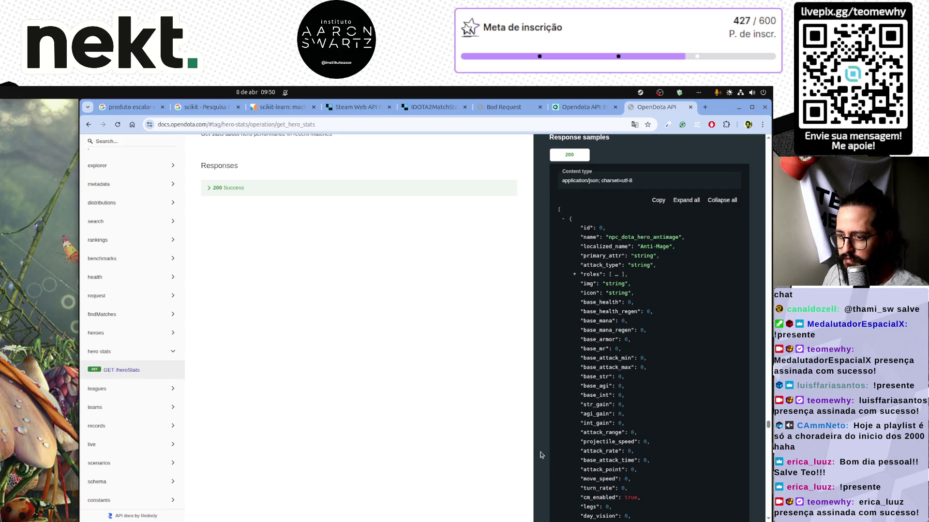
Look over GET /heroes and /schema, return to /live, then back to the code
click(136, 332)
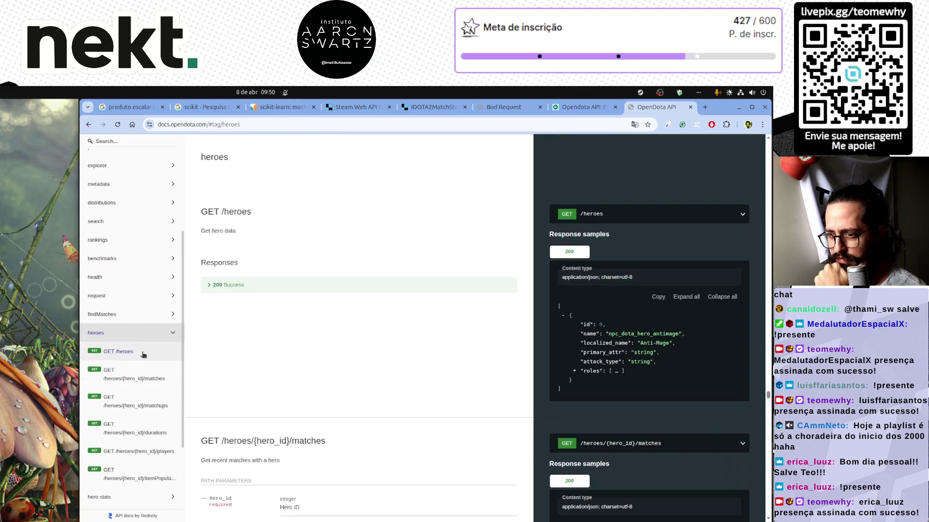
click(148, 357)
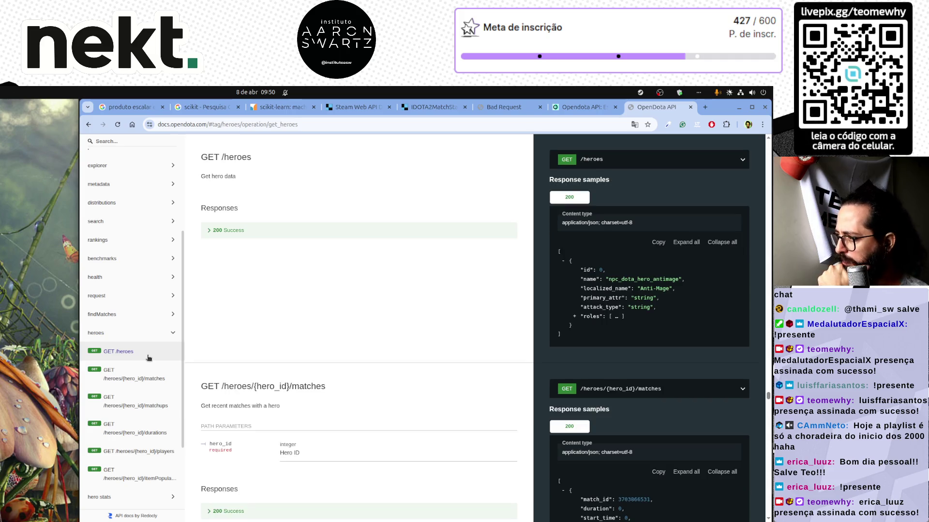
triple_click(146, 348)
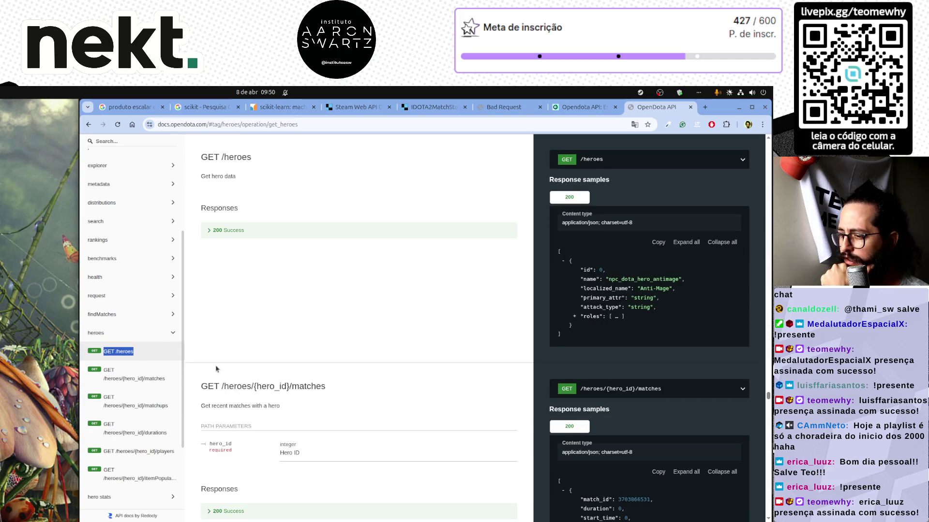
scroll(216, 369, down, 5)
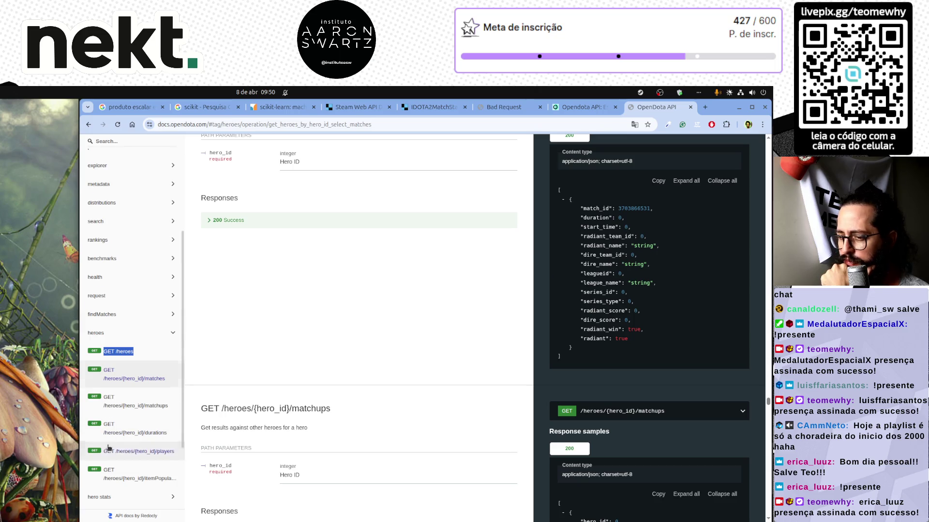
scroll(109, 447, down, 5)
click(118, 483)
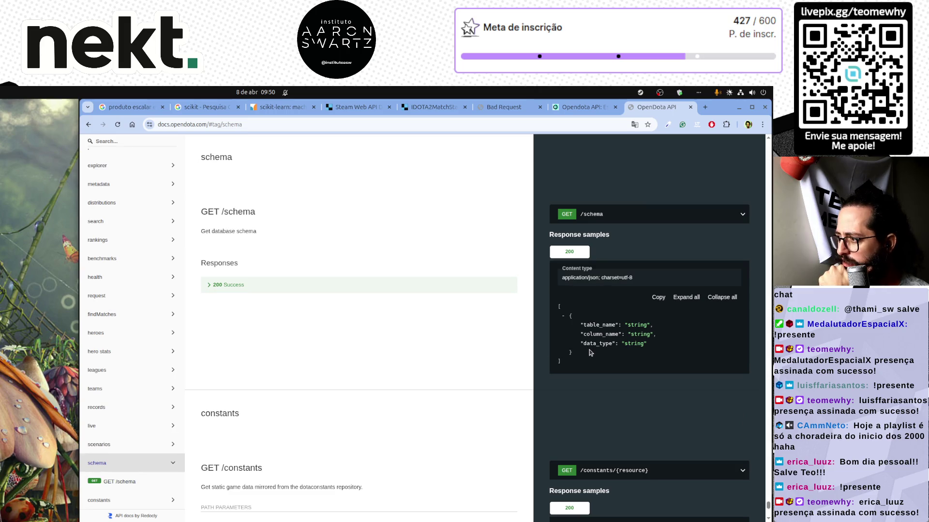
scroll(605, 451, down, 5)
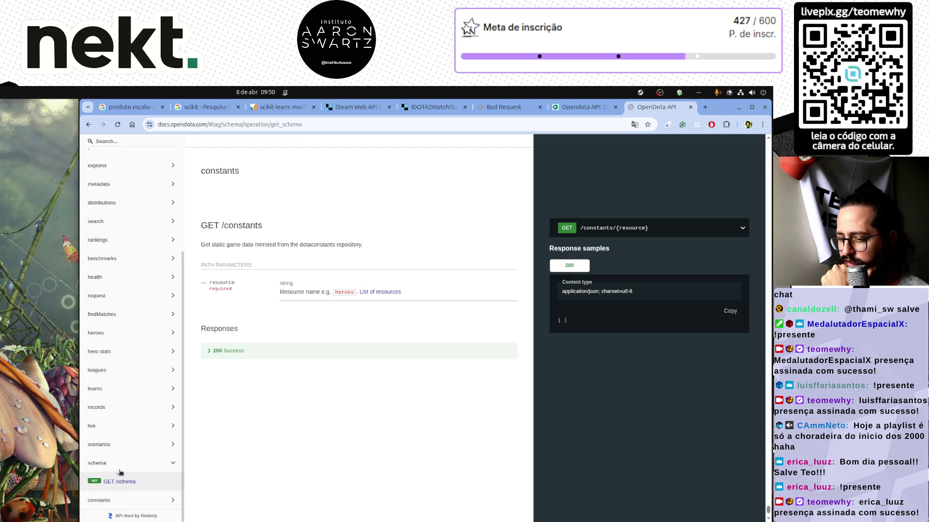
click(125, 426)
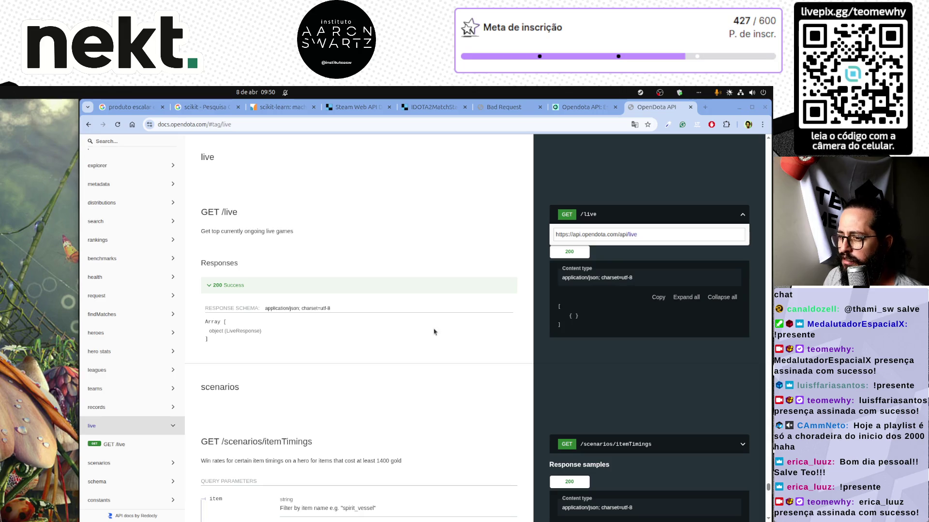
key(alt+Tab)
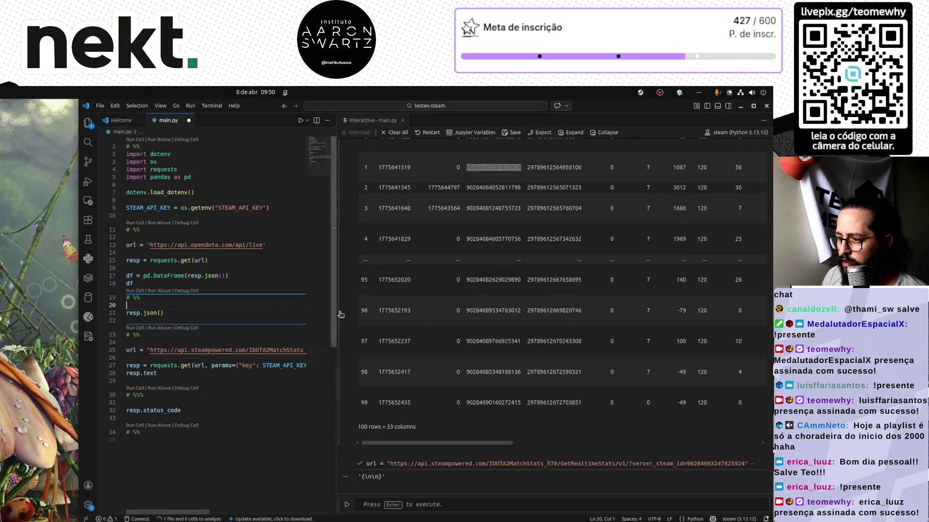
mouse_move(449, 442)
mouse_down()
mouse_move(706, 441)
mouse_move(423, 440)
mouse_up()
scroll(456, 381, up, 5)
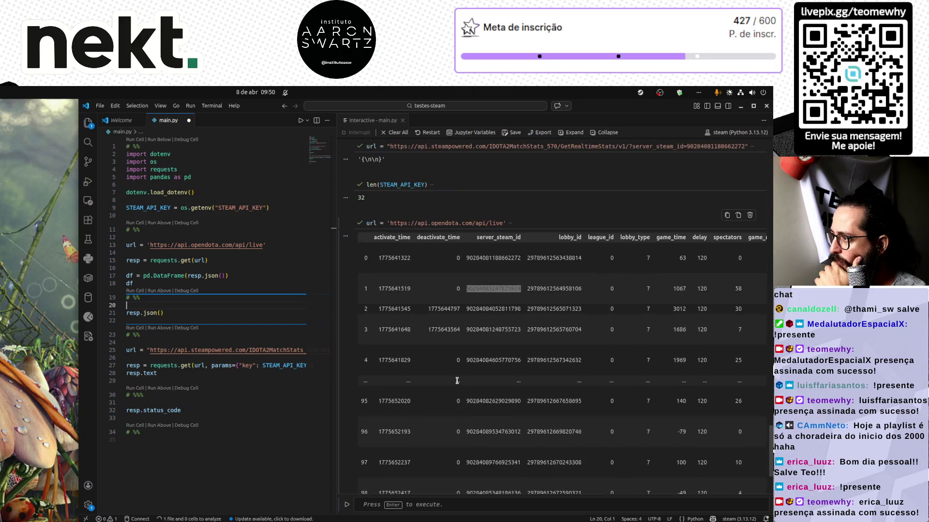
scroll(551, 329, right, 5)
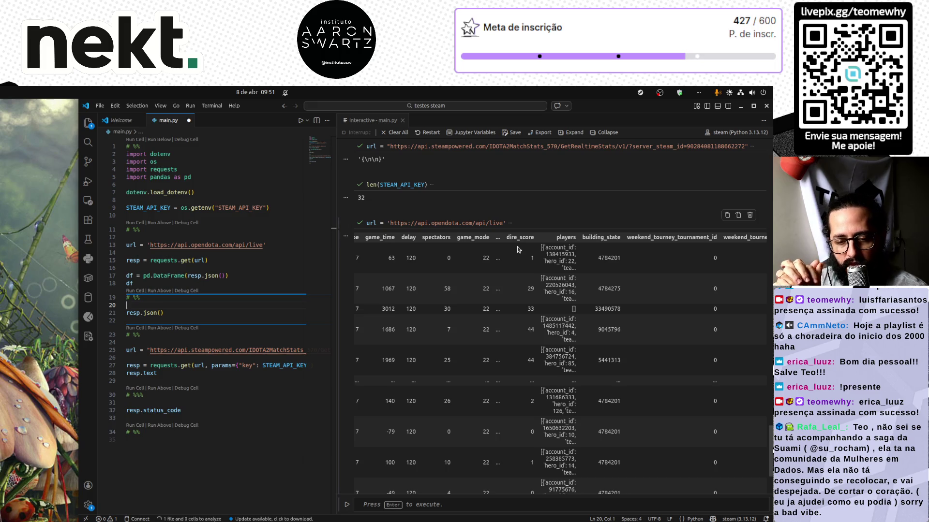
mouse_move(190, 513)
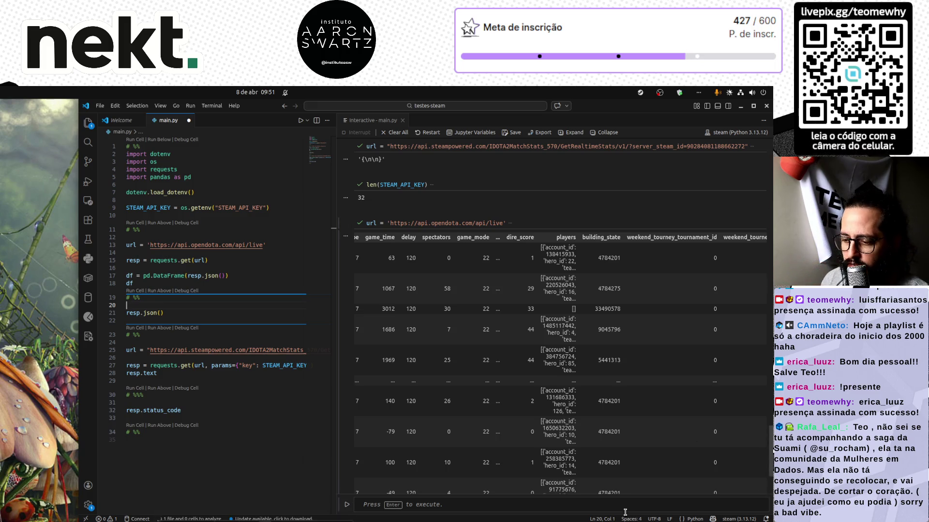
click(188, 511)
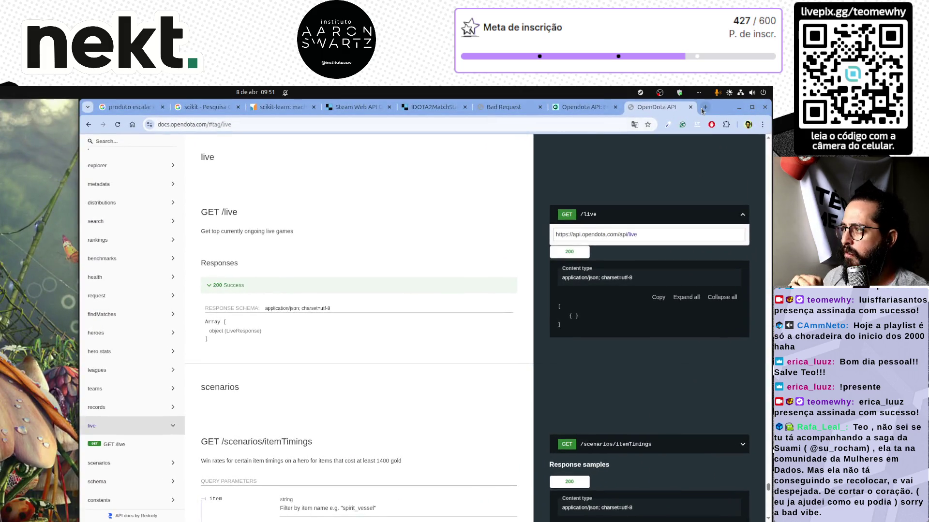
Open LinkedIn in a new tab
click(705, 107)
text(linkedin)
key(Return)
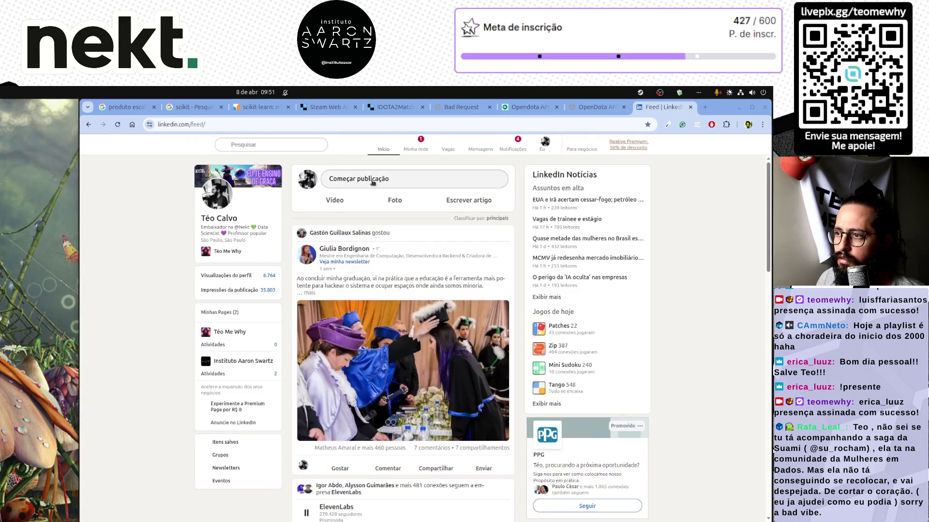
Open the X home page in another new tab
click(705, 108)
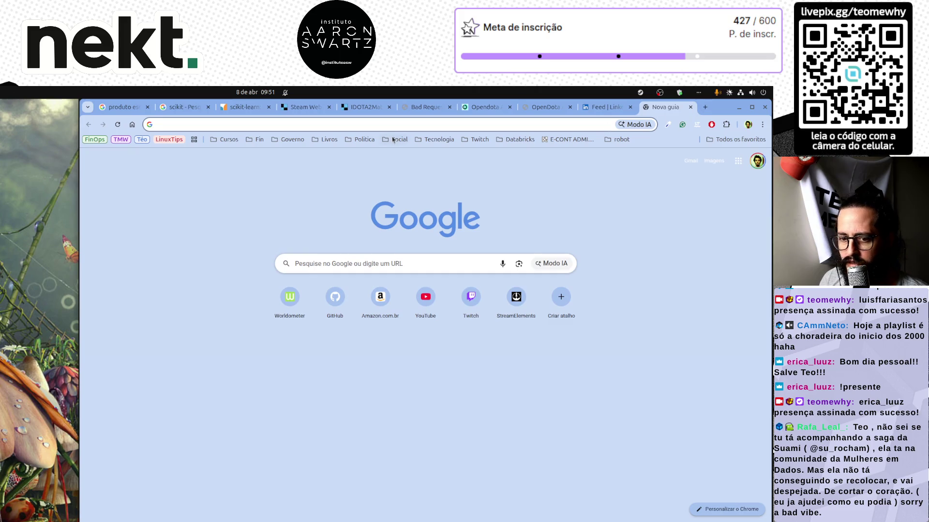
text(x.co)
key(Return)
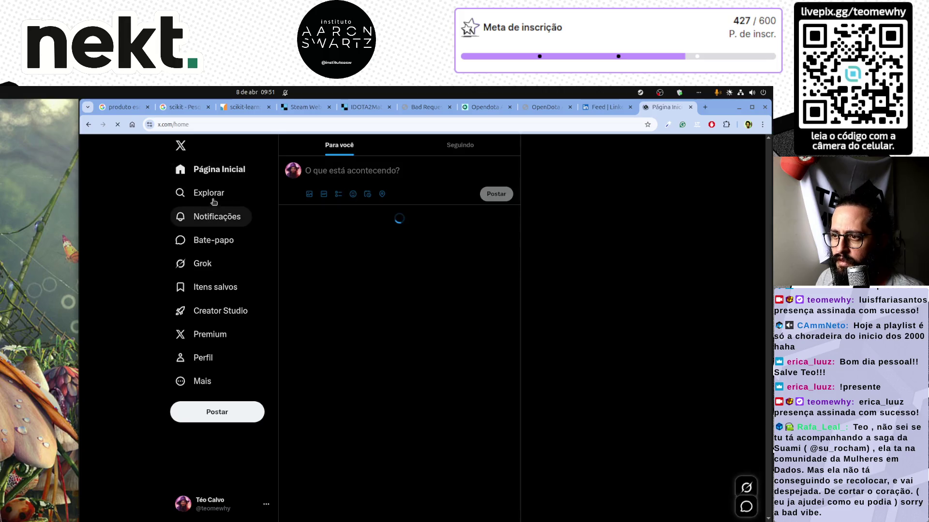
Find the data-science account via Explorar search and follow it back
click(214, 196)
click(374, 144)
text(su_rocham)
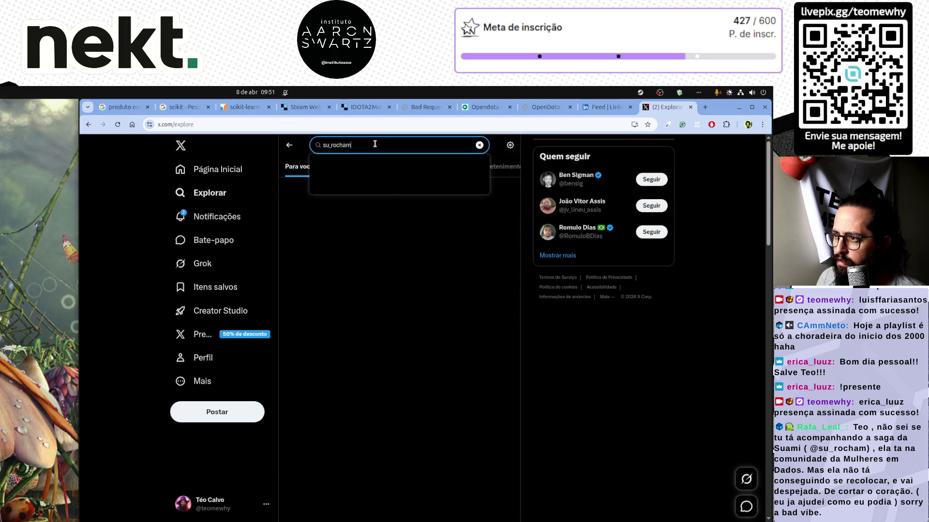
click(367, 202)
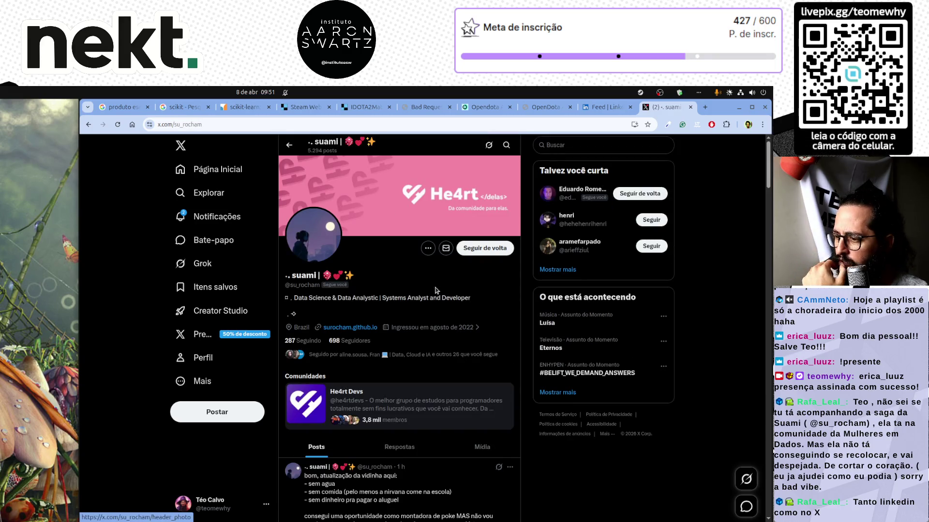
mouse_move(454, 328)
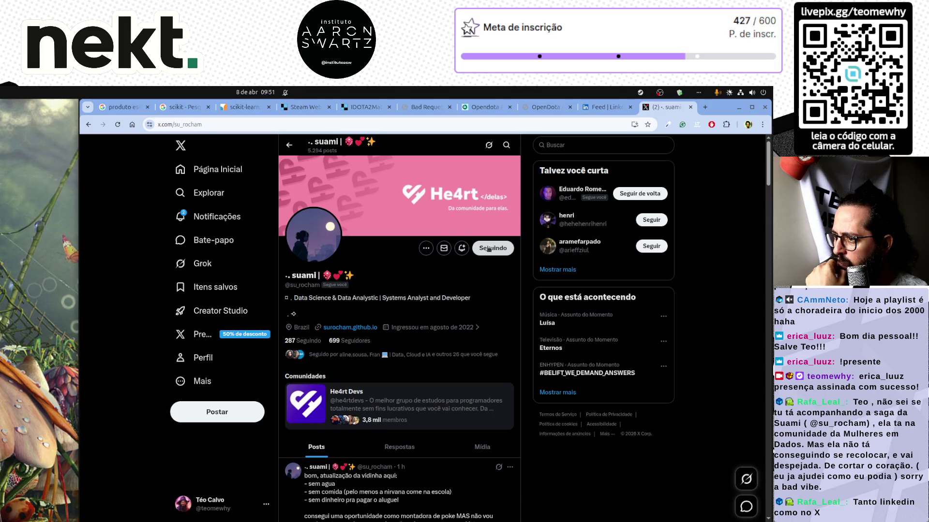
click(488, 248)
Scroll through the account's posts
scroll(137, 349, down, 1)
scroll(138, 350, down, 4)
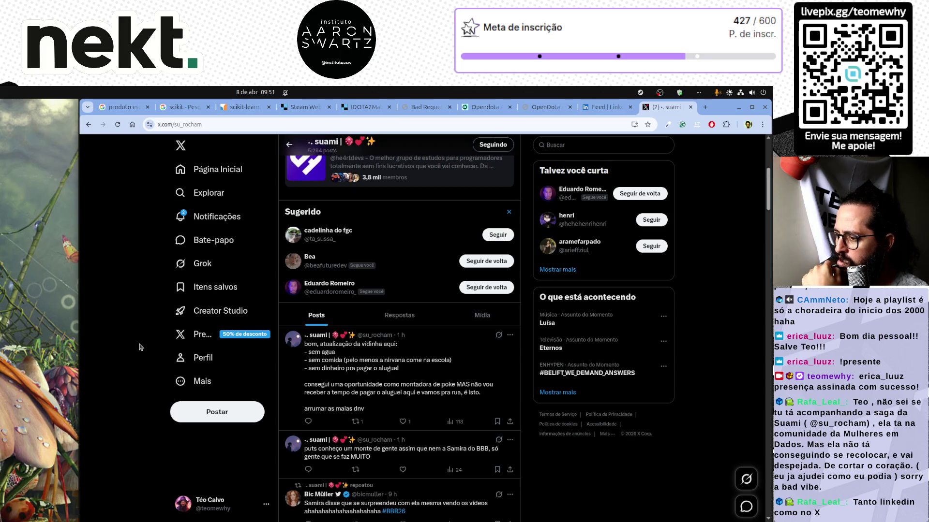
scroll(444, 405, down, 4)
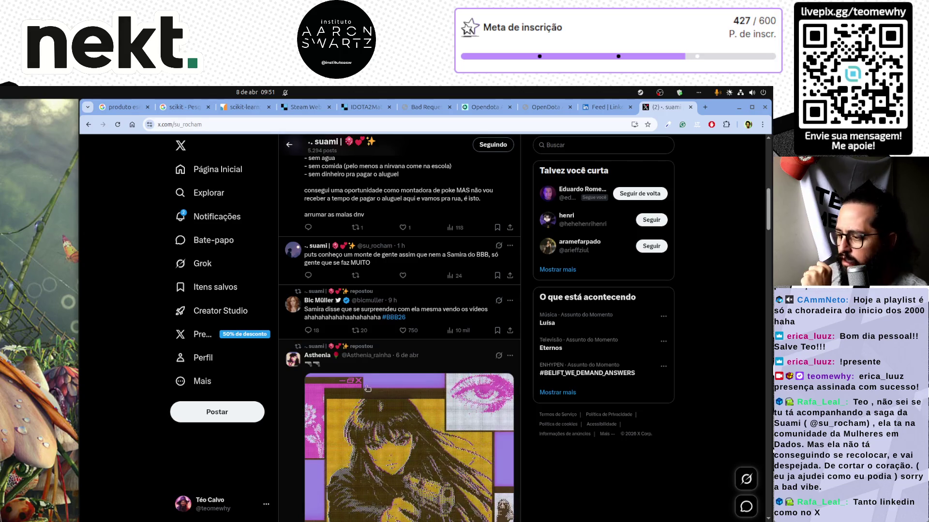
scroll(410, 389, down, 2)
scroll(411, 388, down, 3)
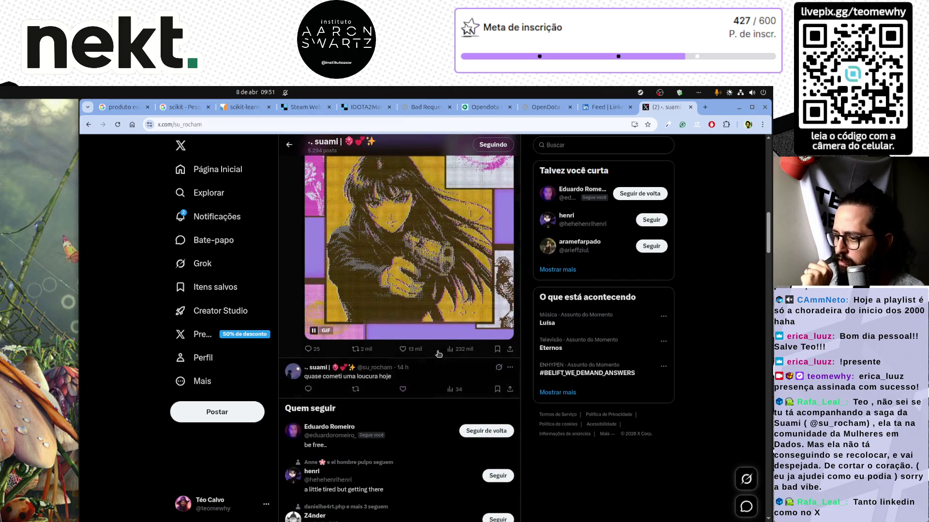
scroll(451, 349, up, 5)
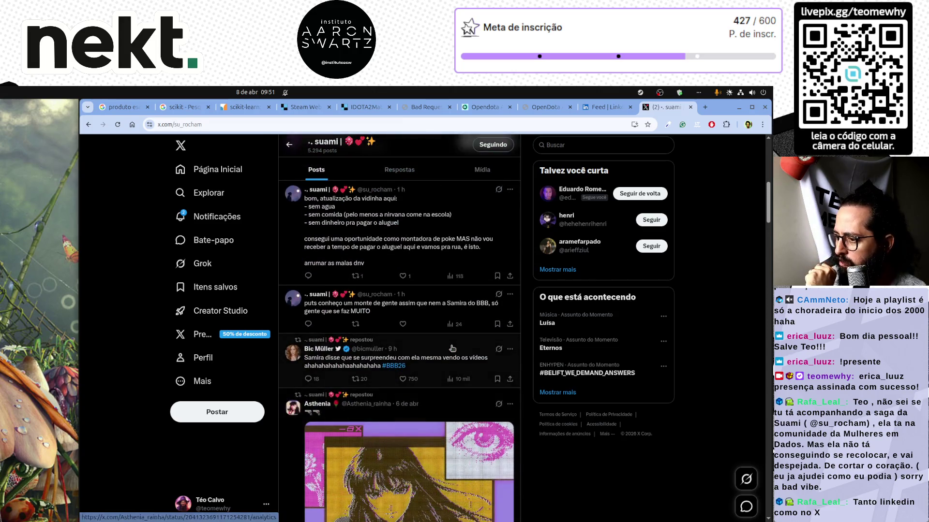
scroll(450, 349, down, 5)
scroll(450, 349, down, 7)
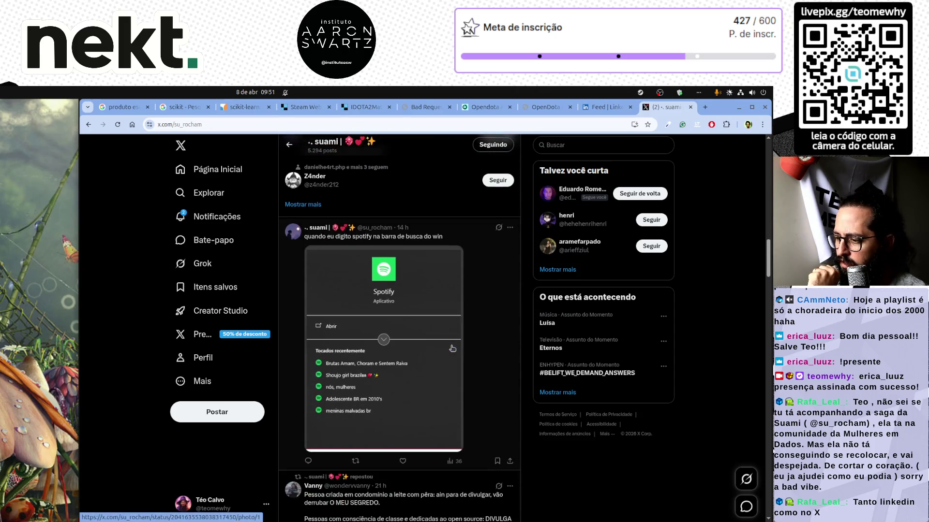
scroll(452, 347, down, 5)
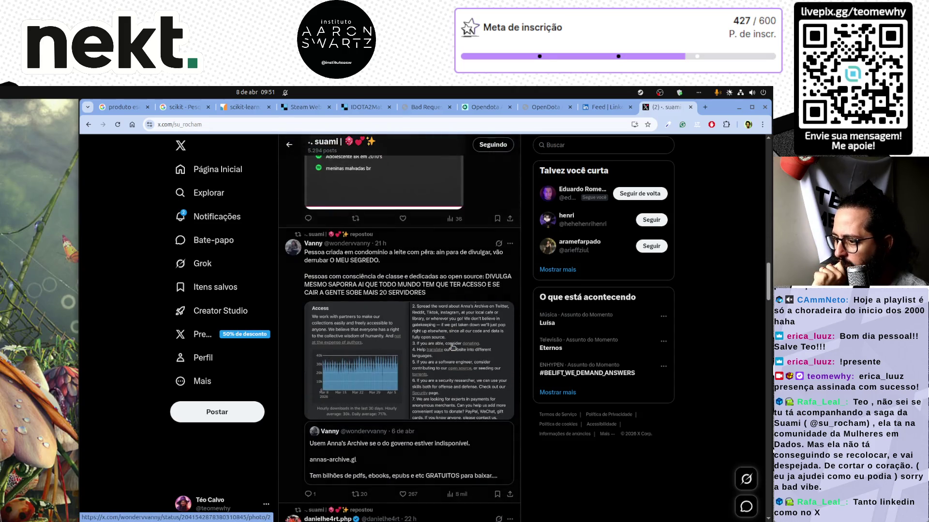
scroll(452, 347, down, 6)
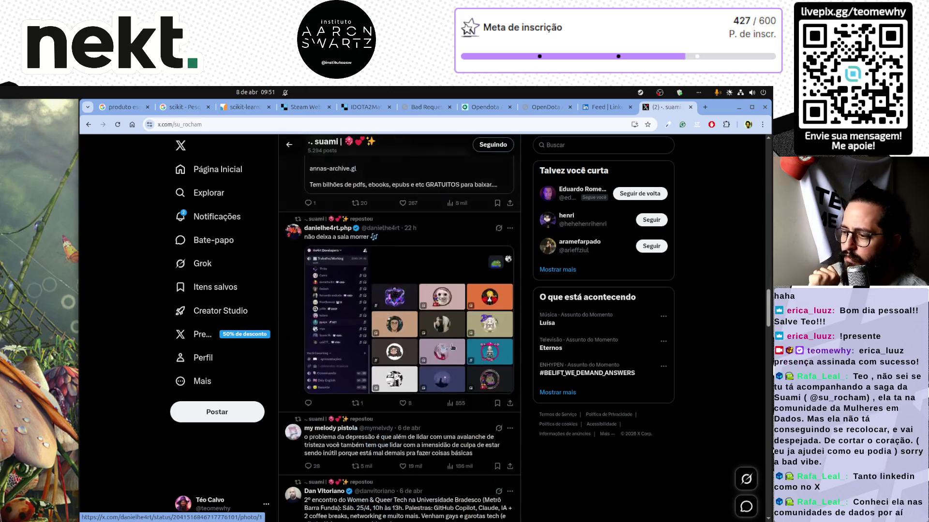
scroll(452, 352, up, 1)
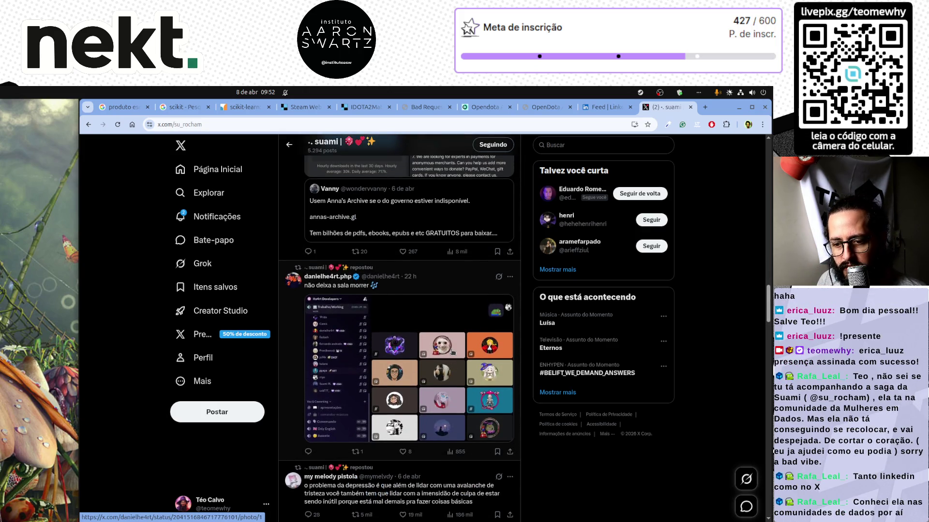
scroll(452, 351, down, 5)
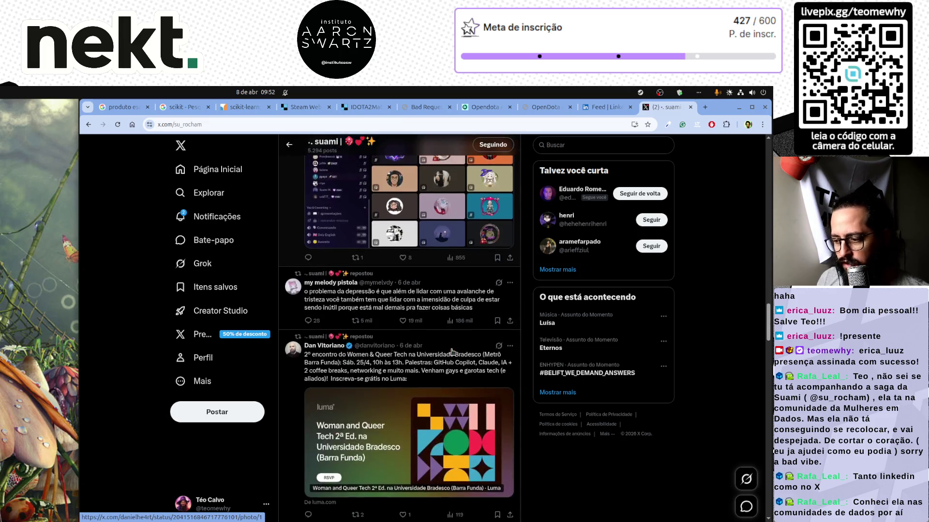
scroll(452, 351, up, 8)
scroll(452, 351, up, 5)
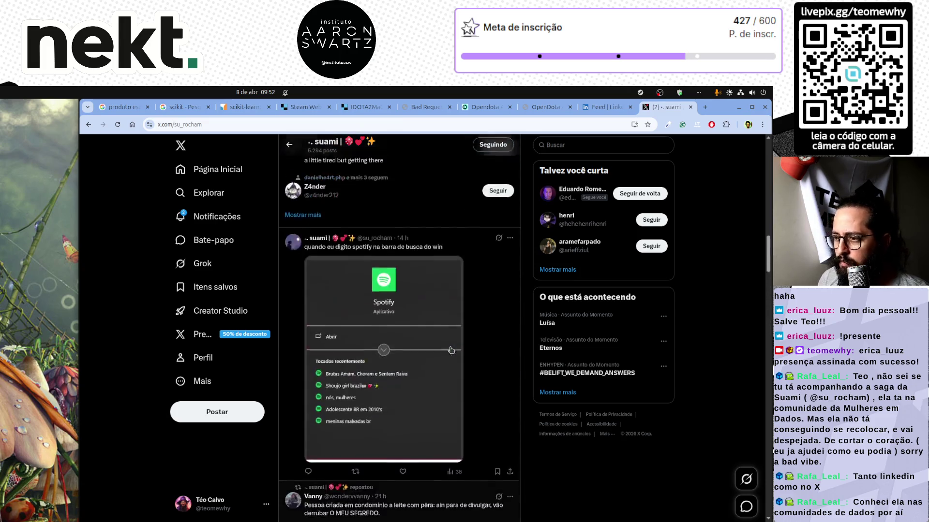
Check Notificações, return to Página Inicial, then switch to the LinkedIn tab
click(199, 169)
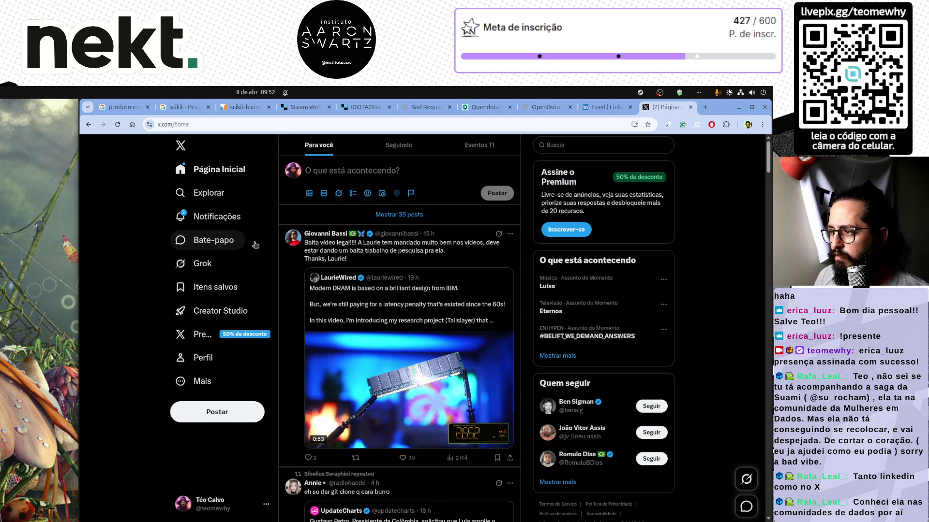
click(217, 223)
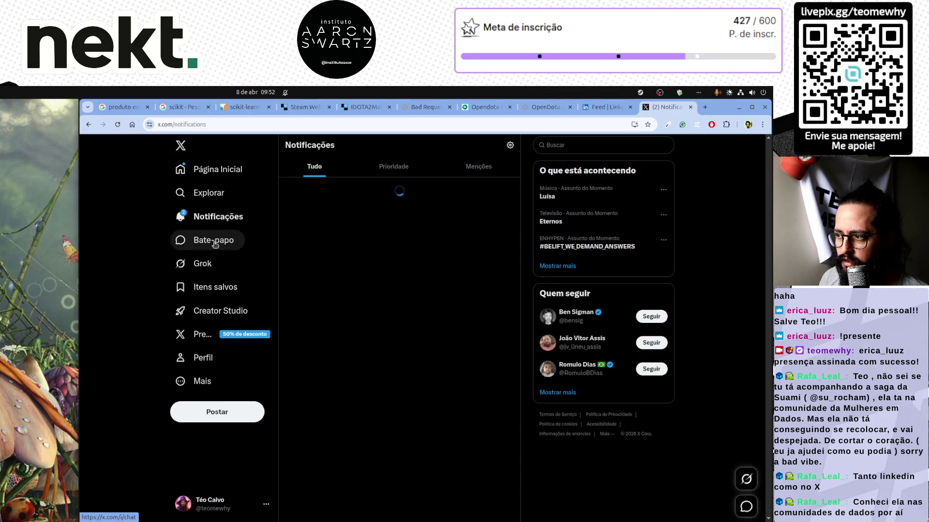
click(217, 174)
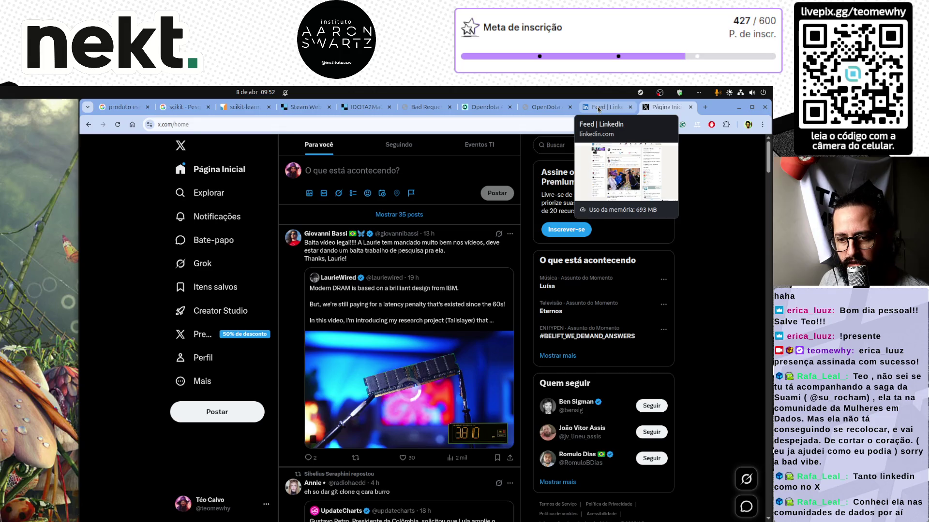
click(598, 107)
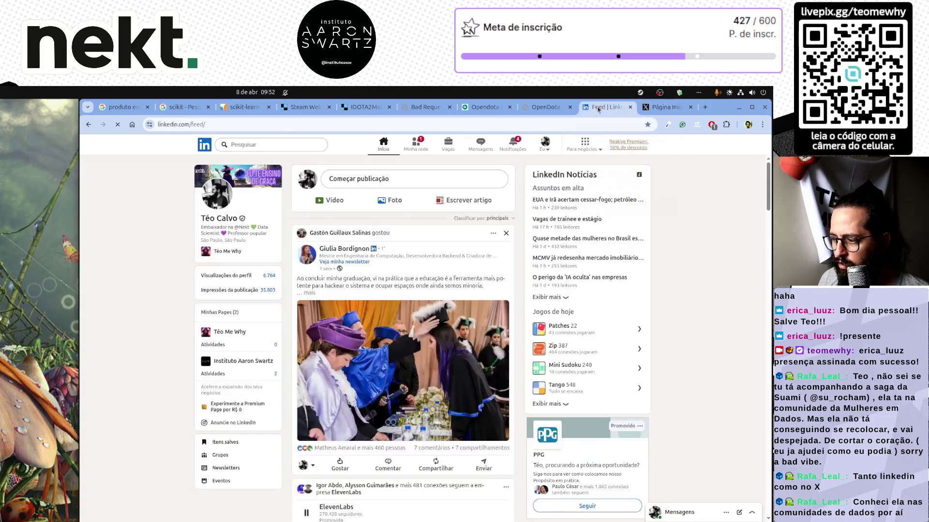
From LinkedIn notifications, open the post 'Fui do básico ao avançado em SQL em 3 meses.'
click(518, 143)
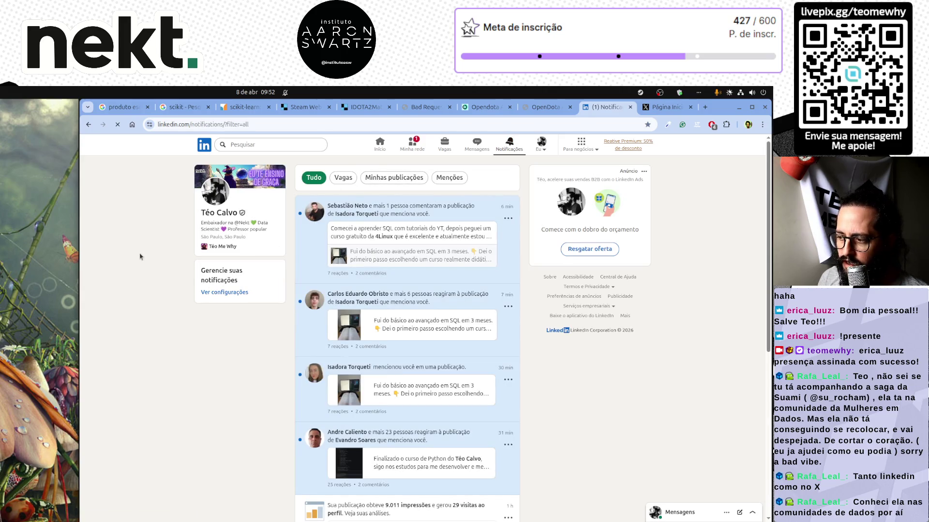
middle_click(314, 399)
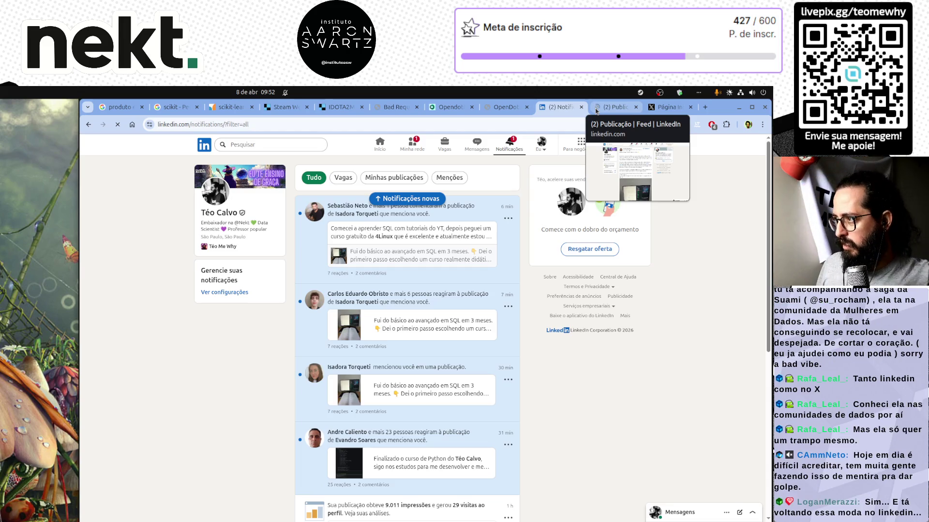
click(405, 198)
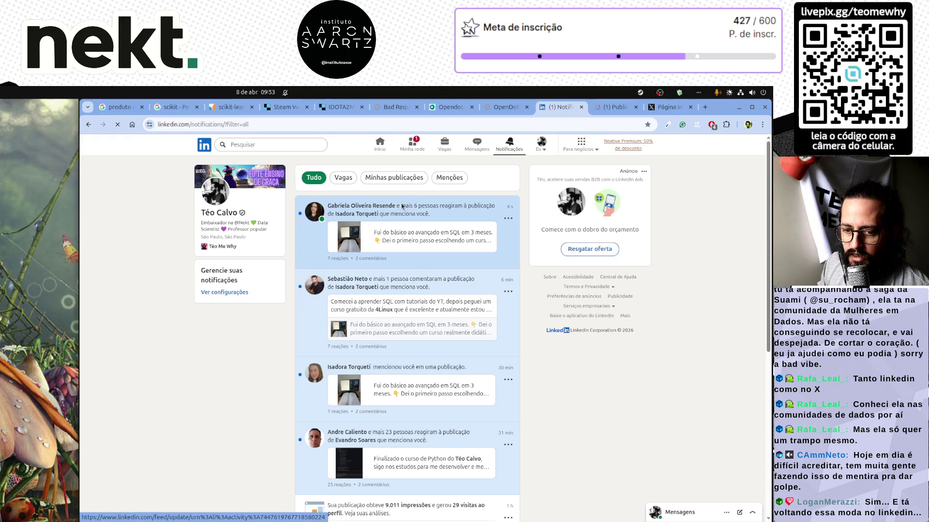
click(468, 199)
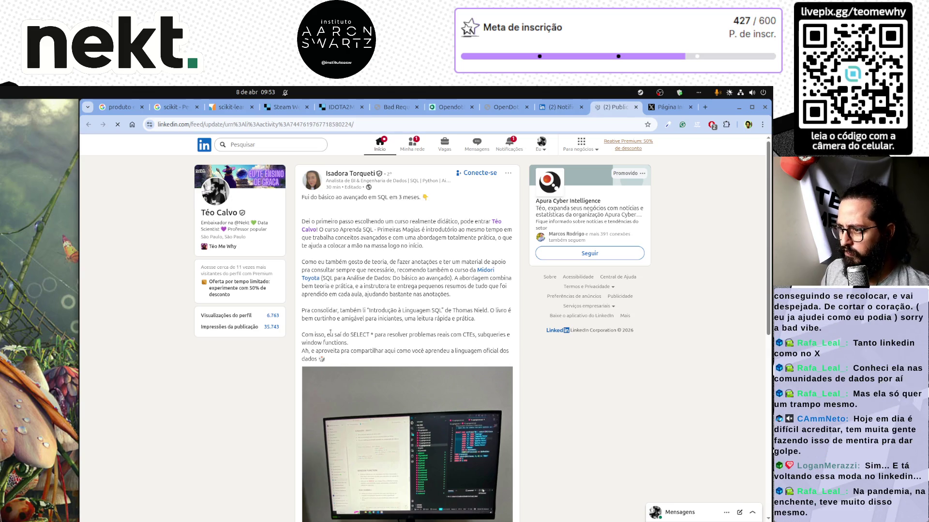
React to the LinkedIn SQL post with a heart (Amei) and click into its comment box
scroll(331, 333, down, 5)
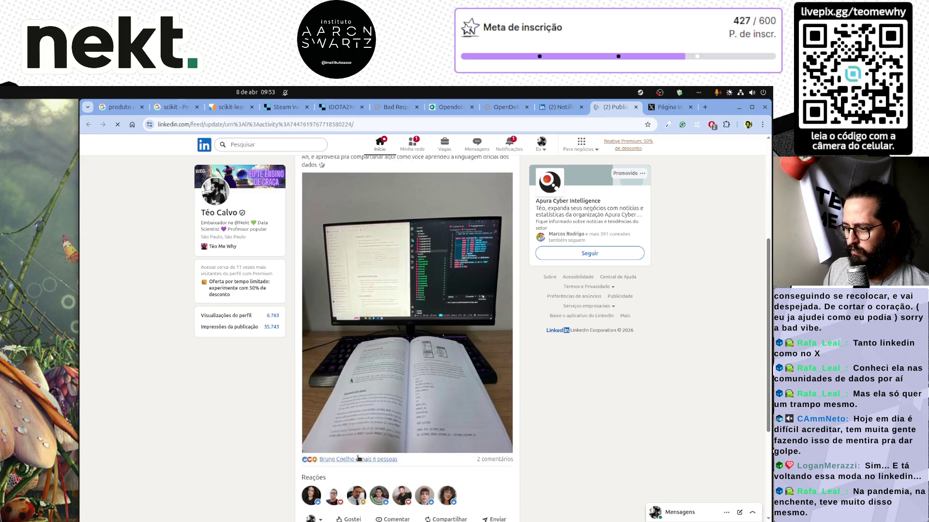
mouse_move(352, 376)
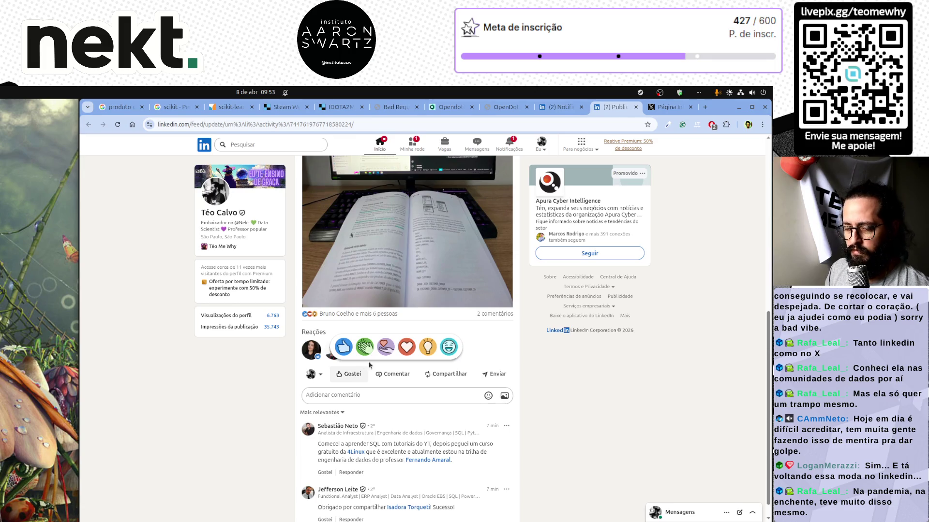
click(406, 347)
scroll(409, 352, down, 1)
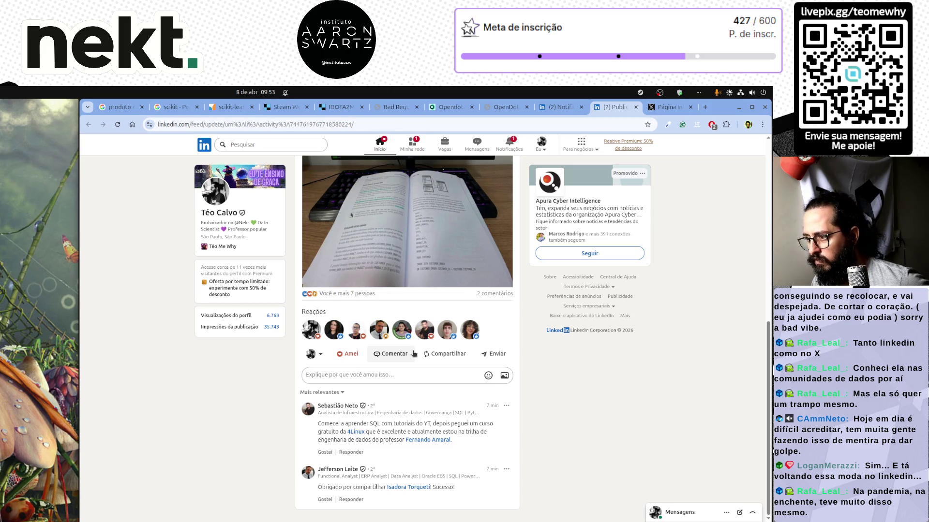
click(381, 376)
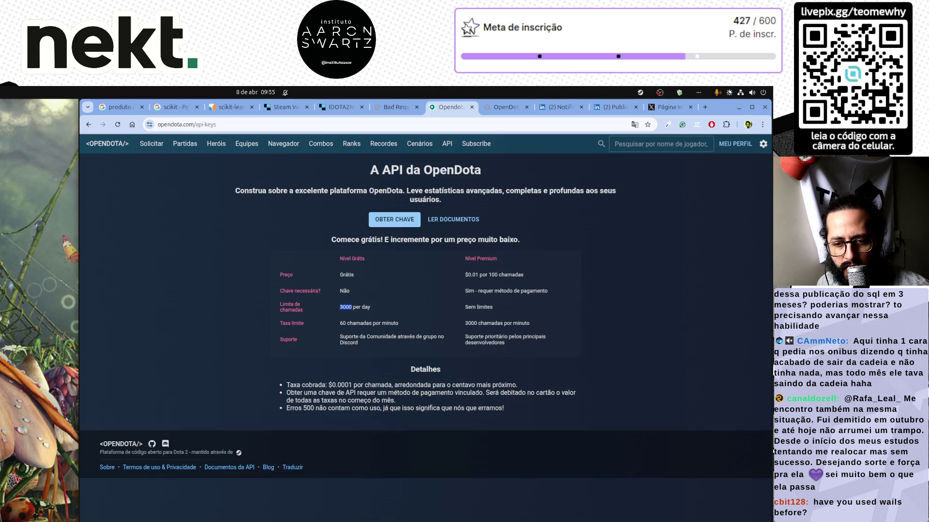
Search Google in a new tab for 'wails'
key(alt+Tab)
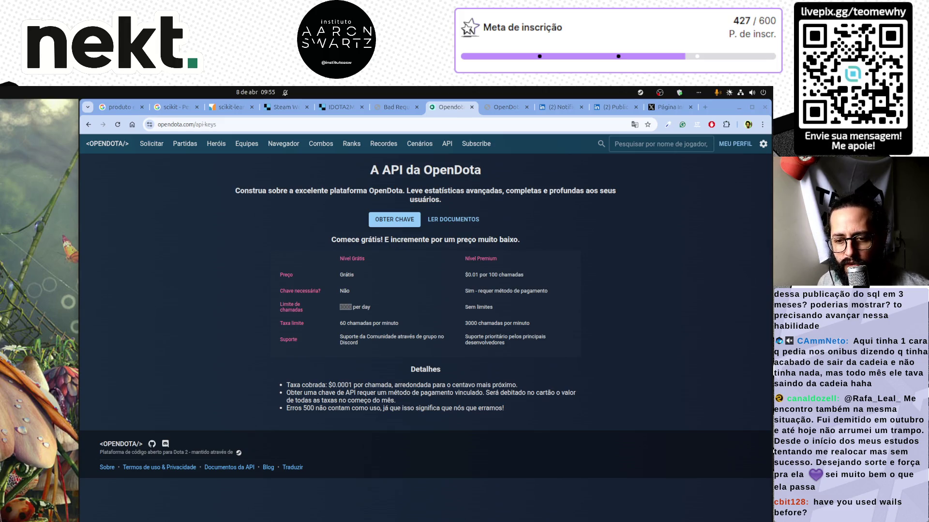
click(706, 107)
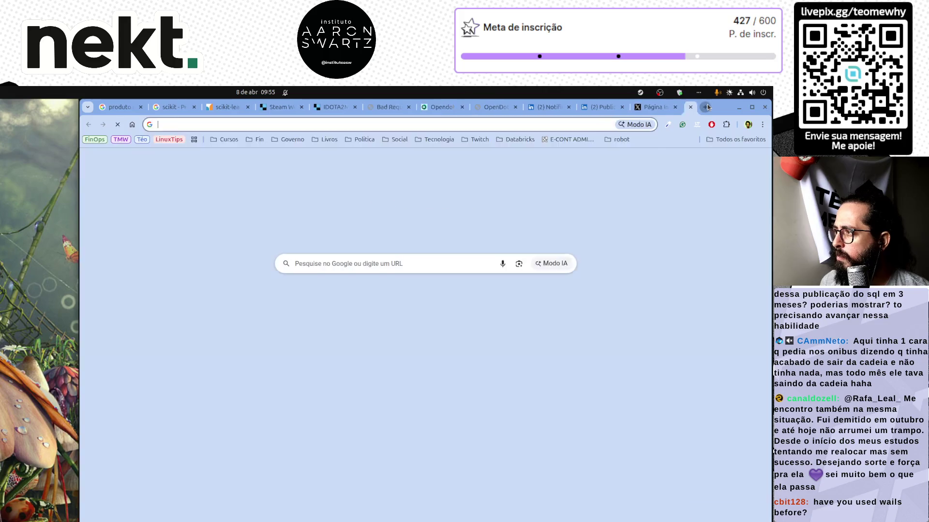
text(wails)
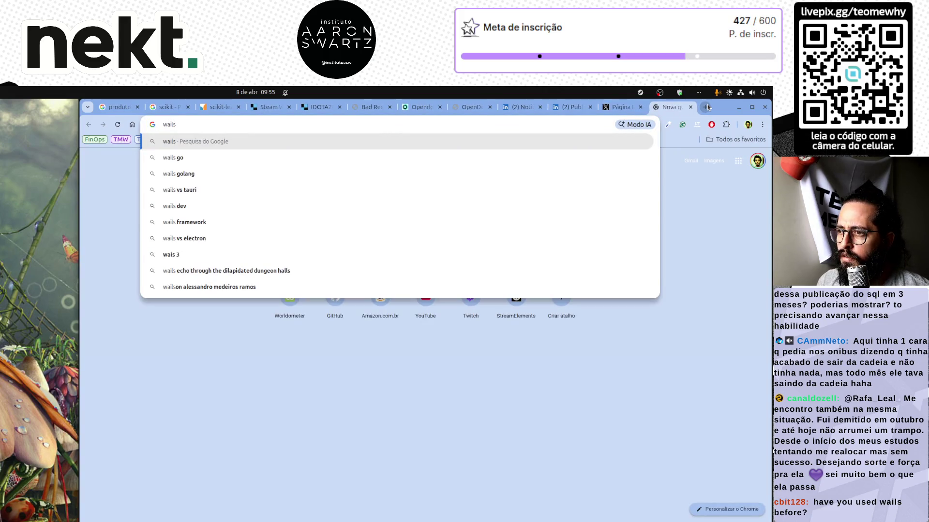
key(Down)
key(Down)
key(Up)
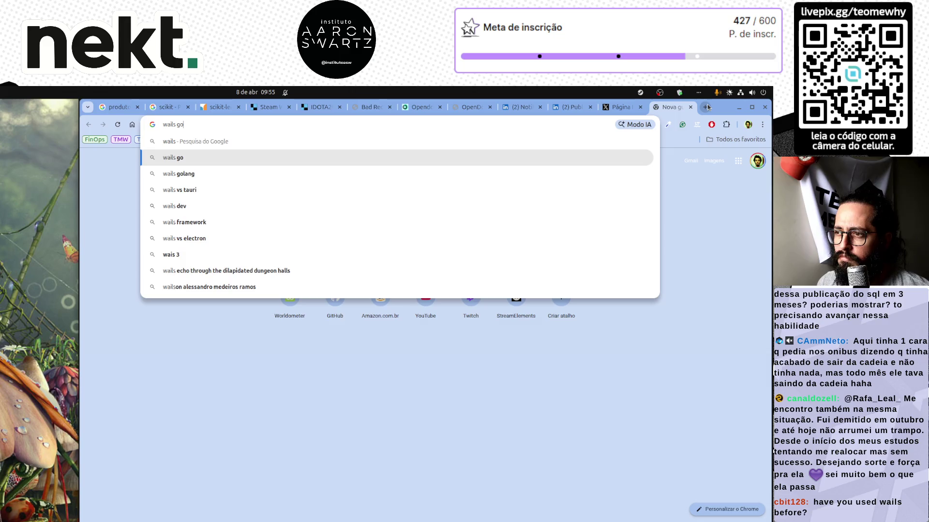
key(Up)
key(Return)
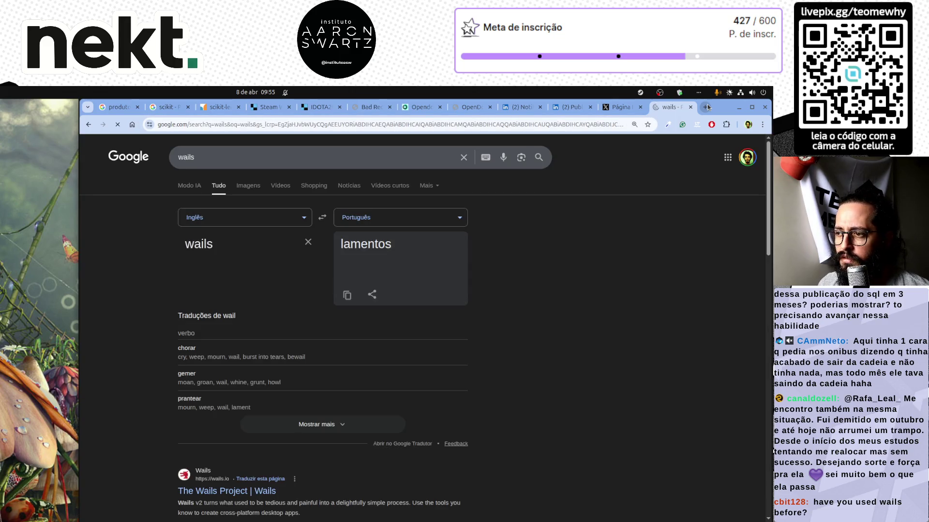
scroll(159, 285, down, 3)
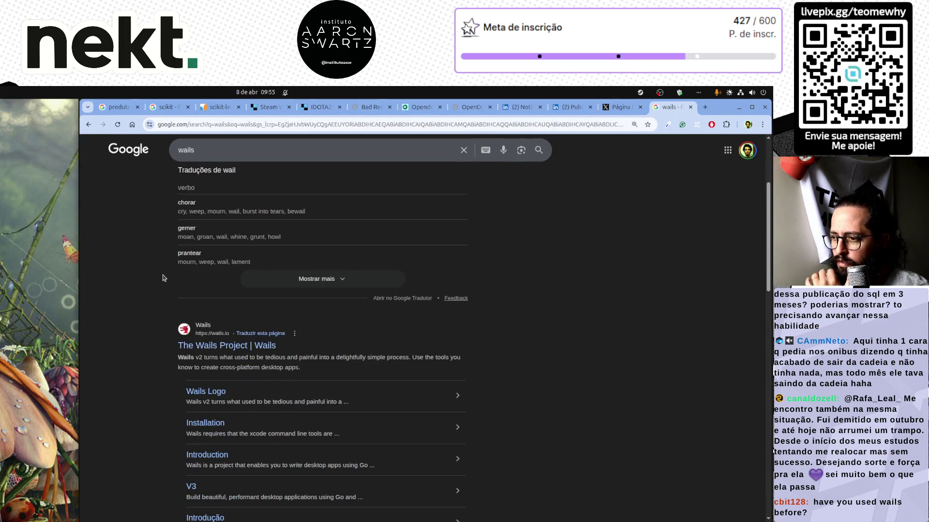
scroll(204, 264, up, 3)
Refine the search to 'wails golang' and open The Wails Project site in a background tab
click(227, 157)
text(go)
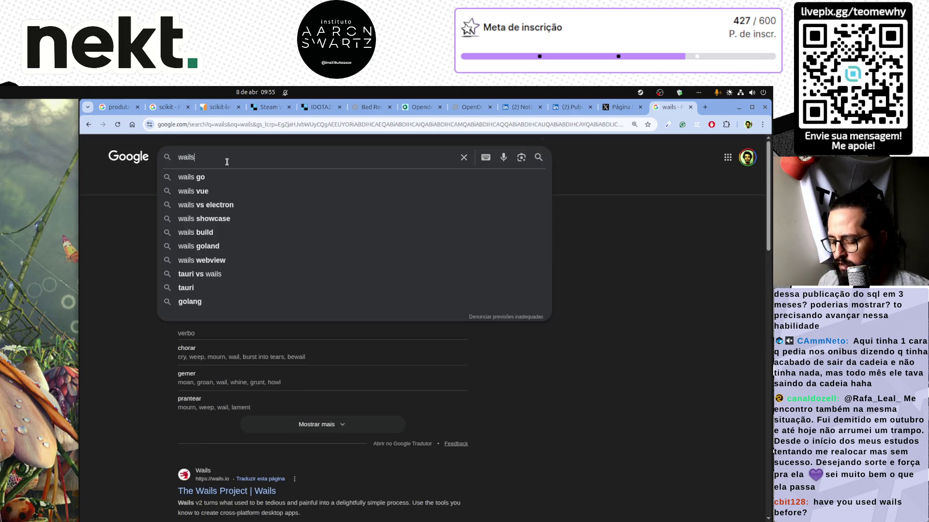
text(lang)
key(Return)
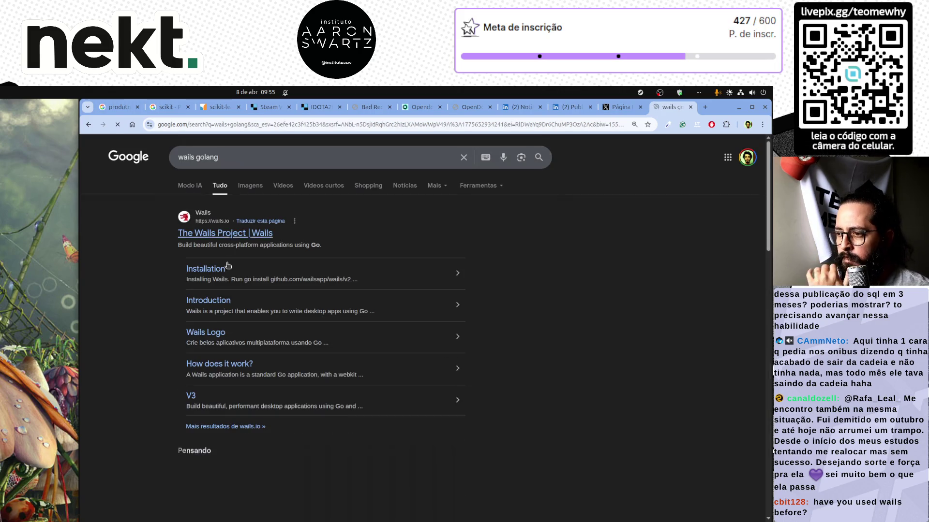
middle_click(225, 234)
Switch to the wails.io tab and scroll through its homepage
key(ctrl+Tab)
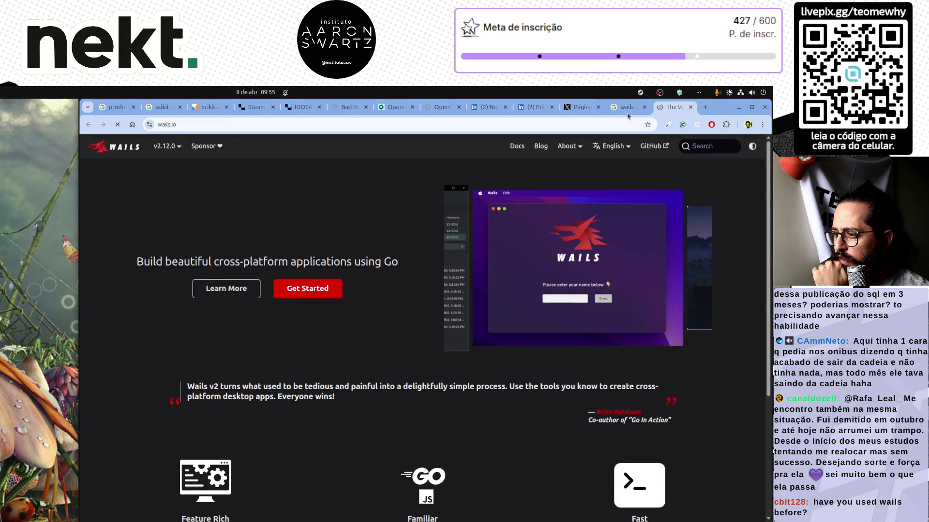
scroll(650, 375, down, 4)
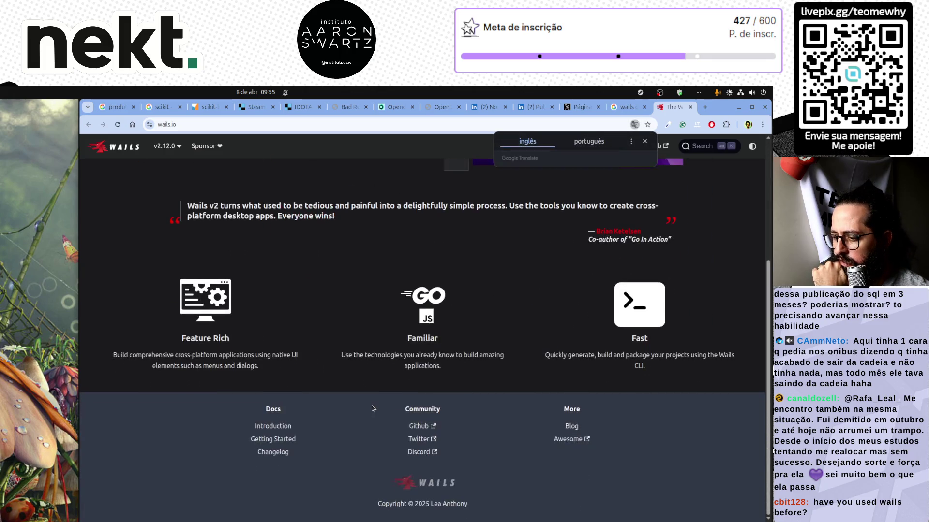
scroll(380, 411, up, 5)
scroll(380, 411, down, 5)
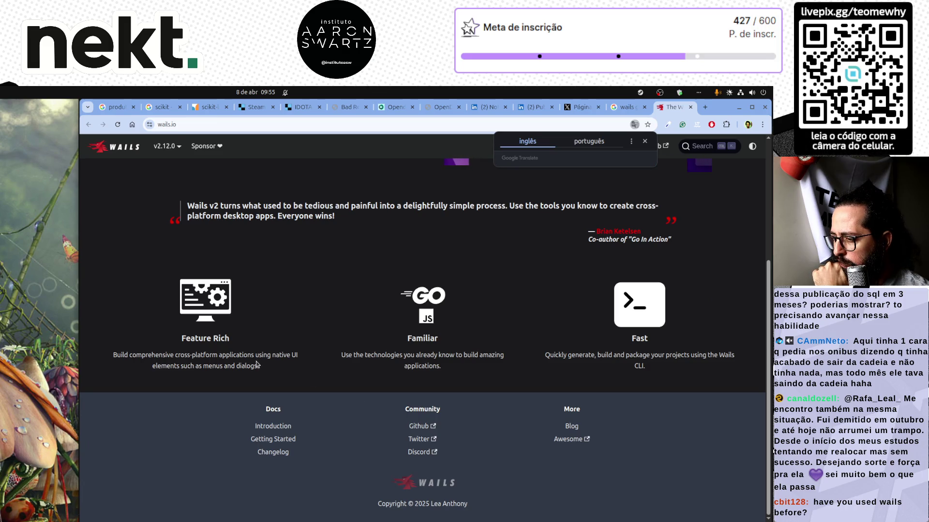
scroll(282, 372, up, 4)
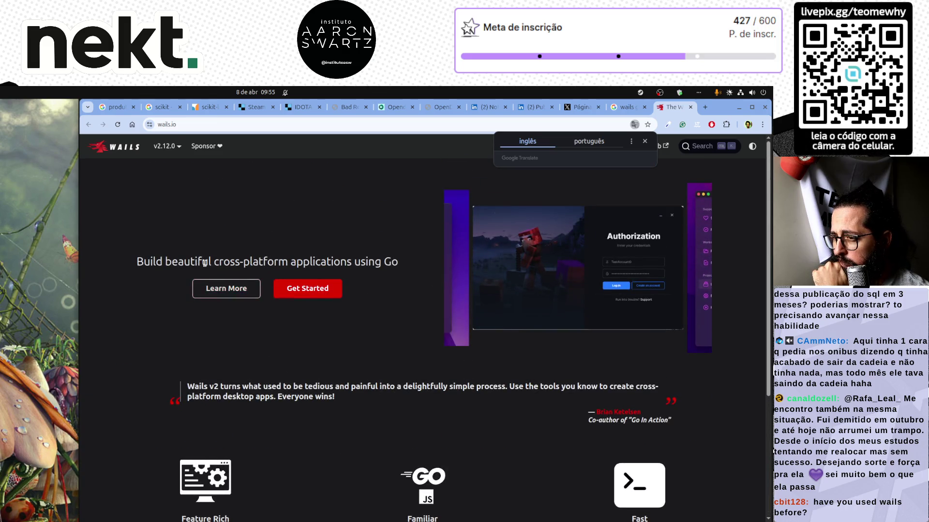
drag(195, 261, 351, 257)
click(338, 242)
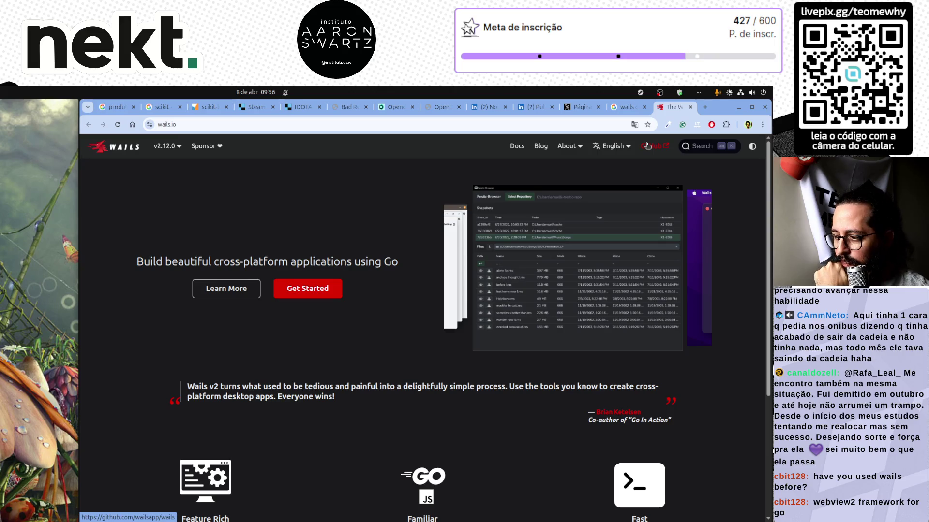
Return to the 'wails golang' results, then to the LinkedIn SQL post tab
mouse_move(605, 164)
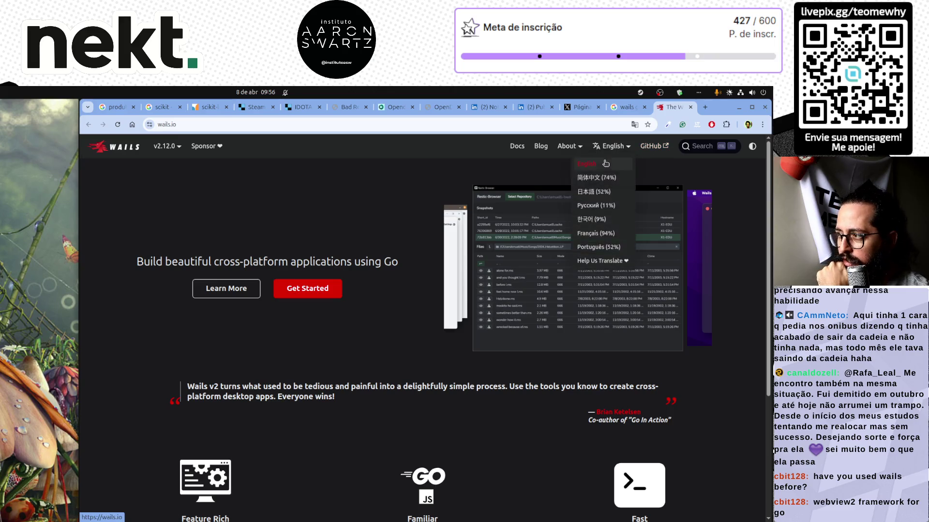
click(627, 112)
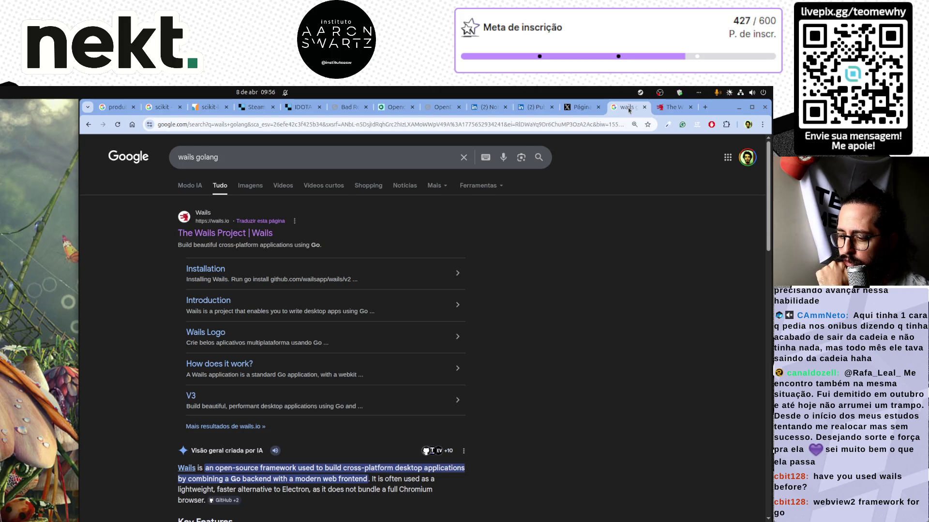
click(532, 109)
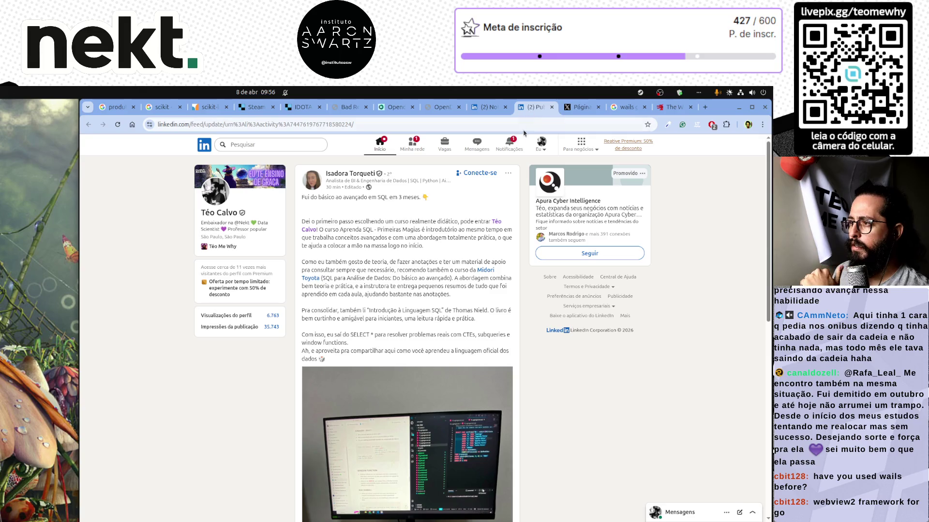
Open LinkedIn notifications, reload, and show the newest notifications on the other LinkedIn tab
click(514, 137)
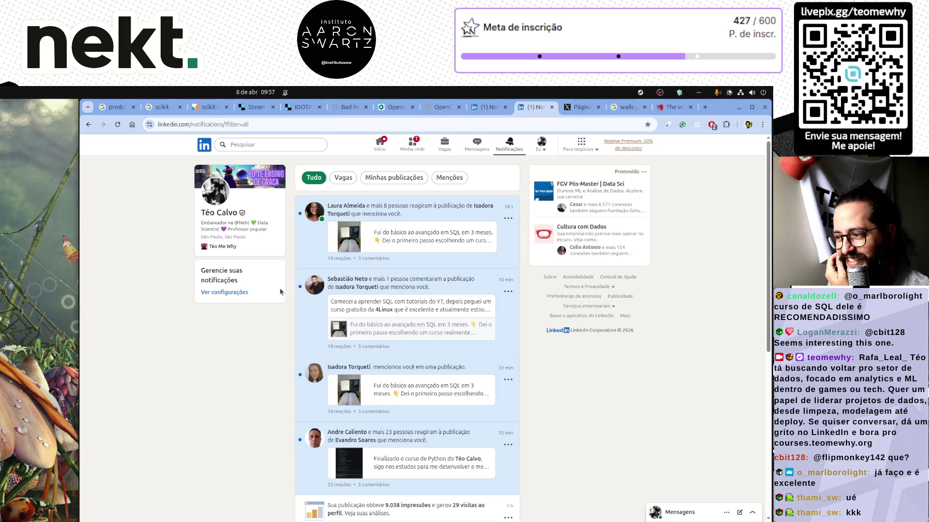
key(F5)
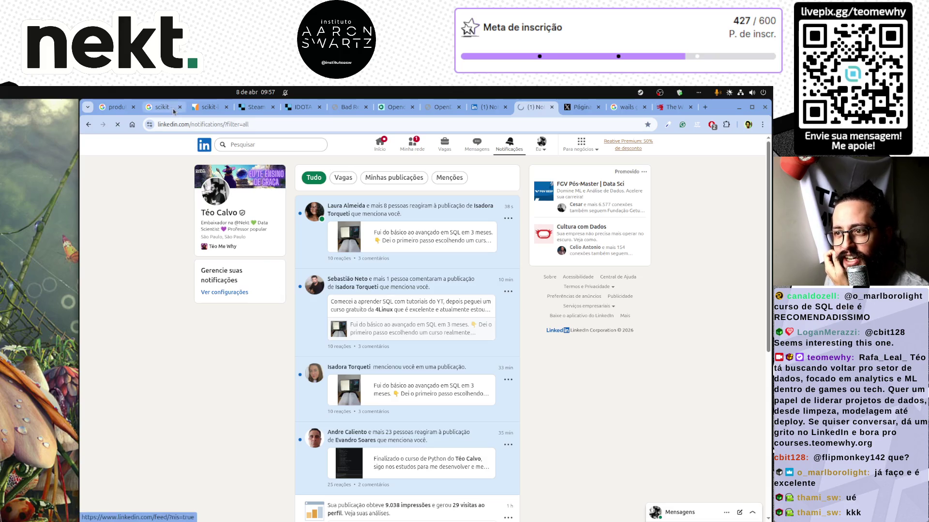
click(474, 113)
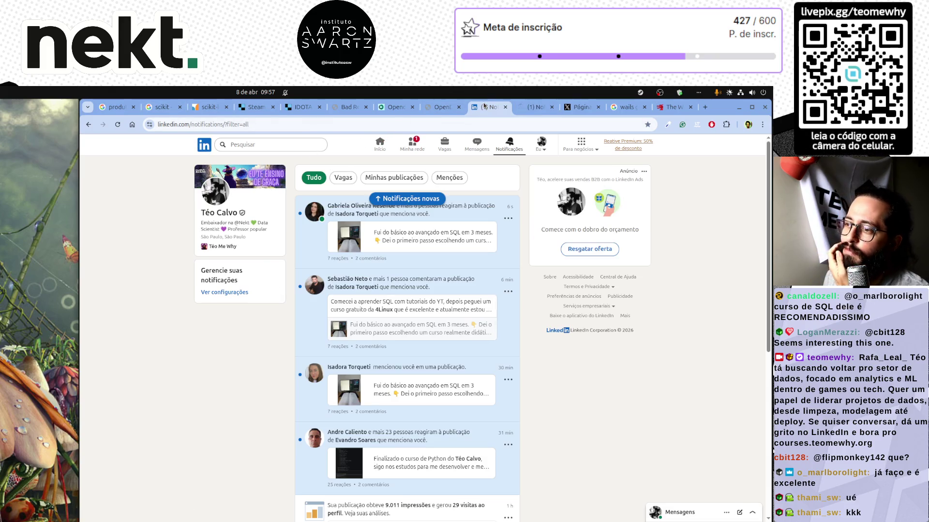
click(422, 202)
Close the Wails site tab with Ctrl+W and move to the X page
click(669, 109)
key(ctrl+w)
key(ctrl+Page_Up)
Close the 'wails golang' results tab and quit Steam from the taskbar
middle_click(669, 110)
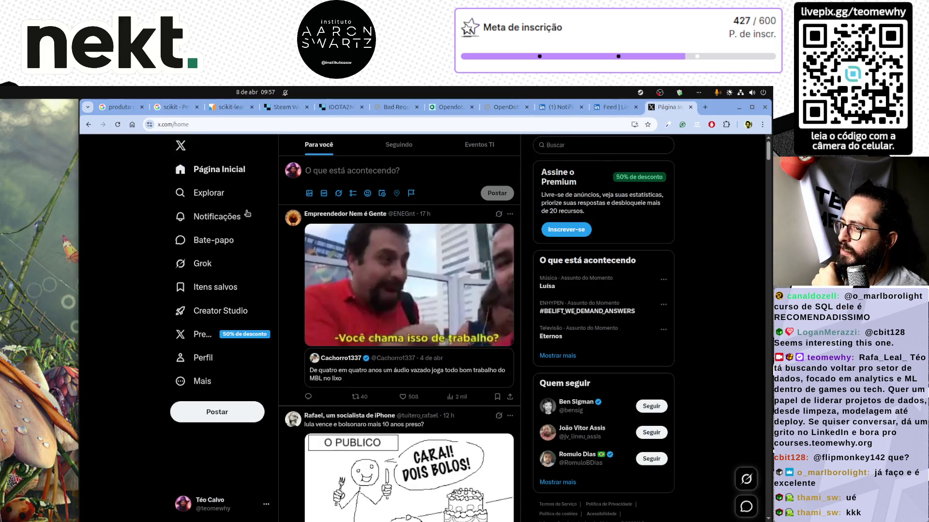
mouse_move(295, 518)
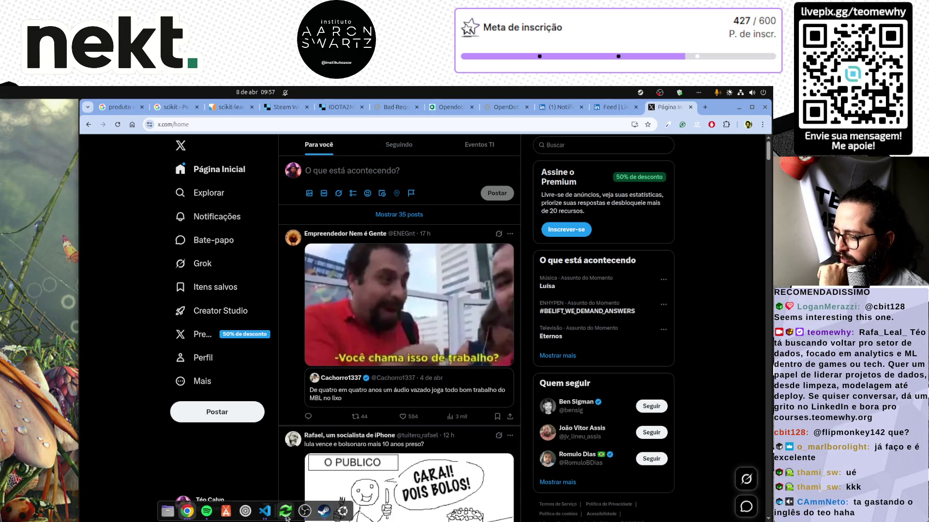
click(325, 512)
right_click(325, 512)
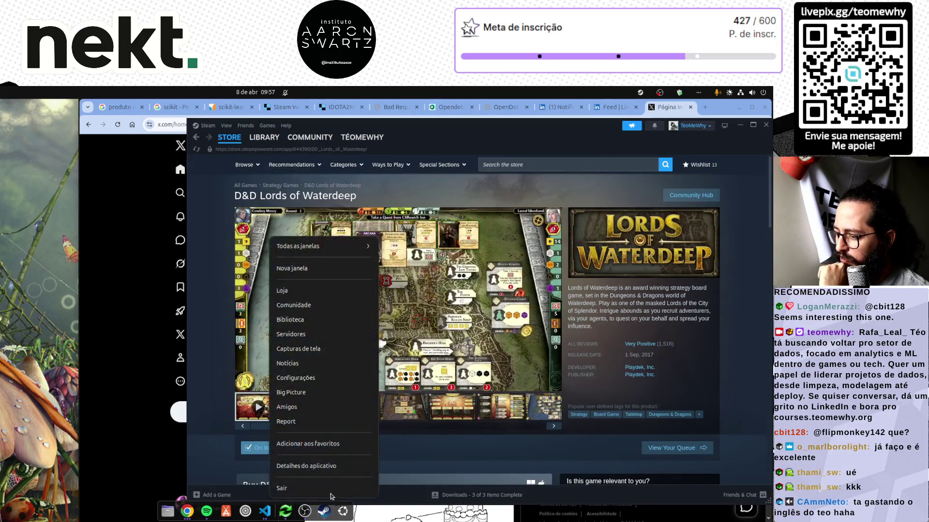
click(330, 492)
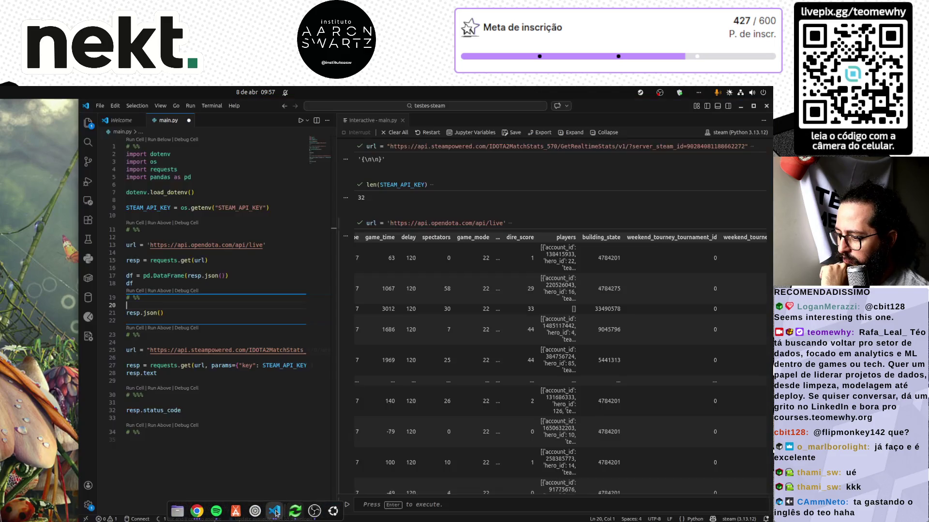
In VS Code, widen the main.py editor beside the Interactive output, then bring up Chrome
click(275, 512)
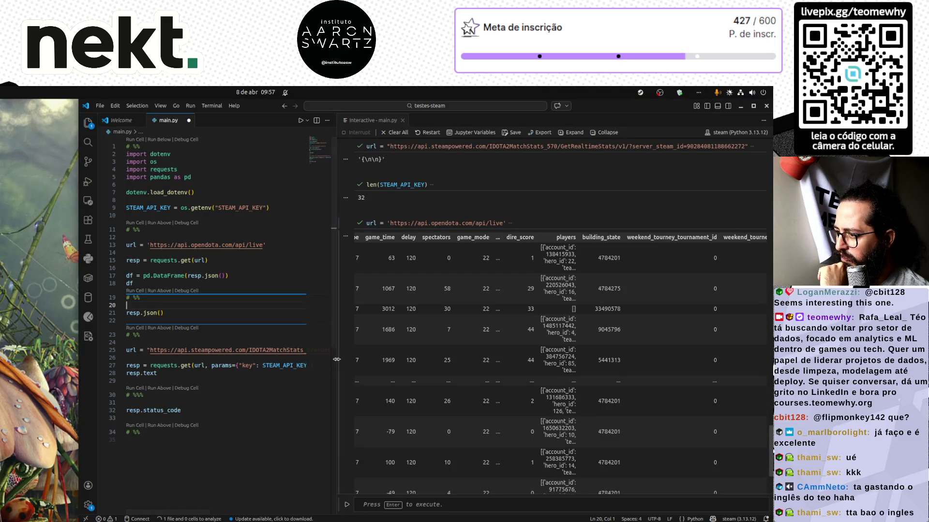
mouse_move(337, 343)
mouse_down()
mouse_move(460, 343)
mouse_move(226, 358)
mouse_up()
scroll(464, 342, down, 5)
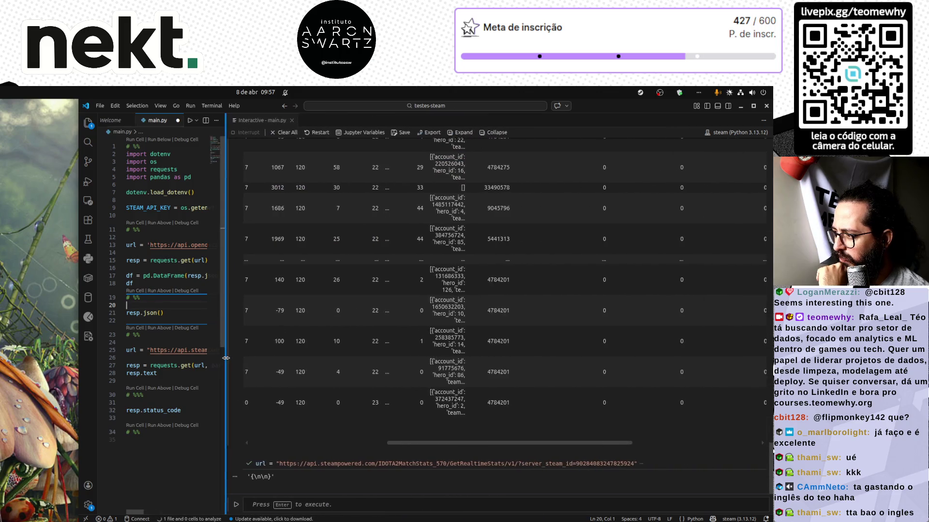
scroll(467, 377, up, 5)
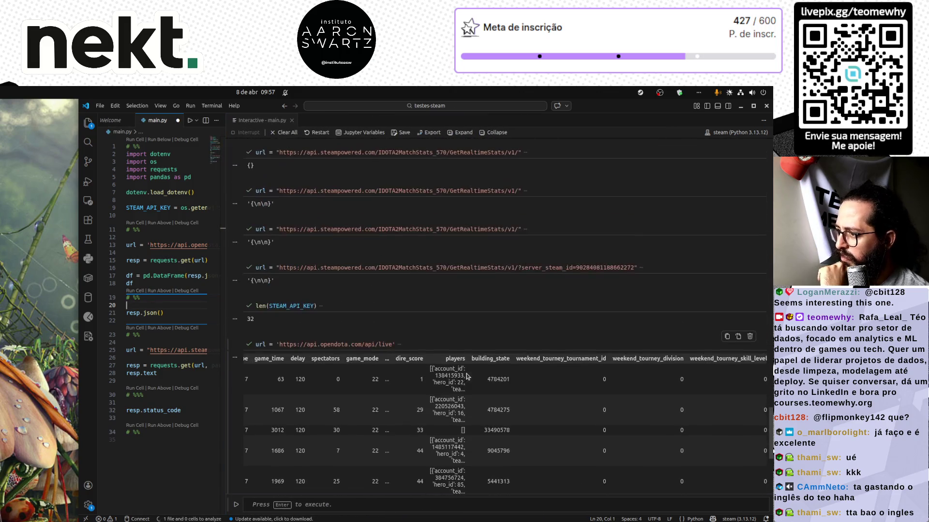
click(458, 370)
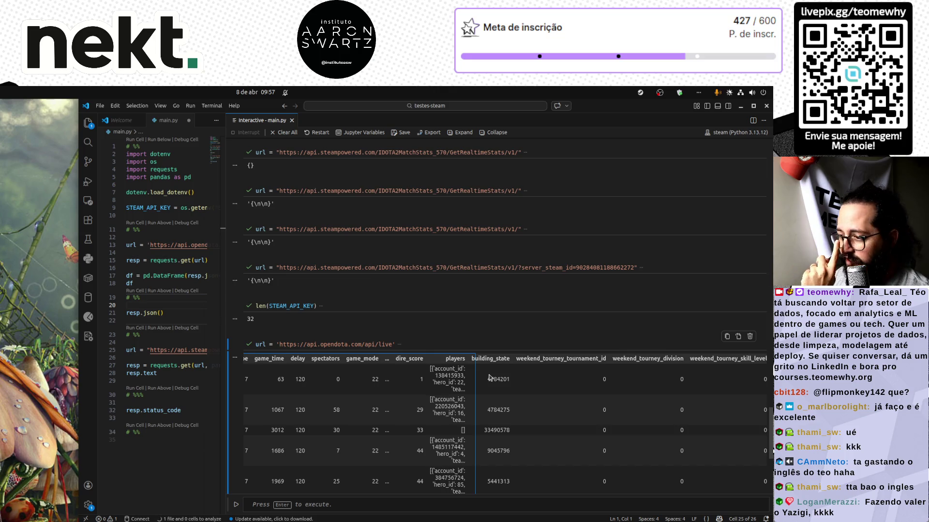
drag(225, 263, 584, 263)
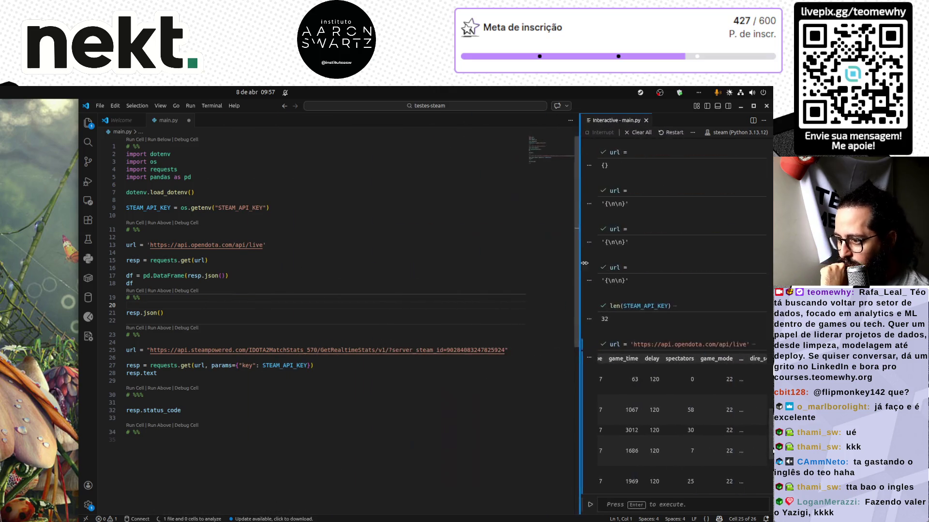
click(339, 373)
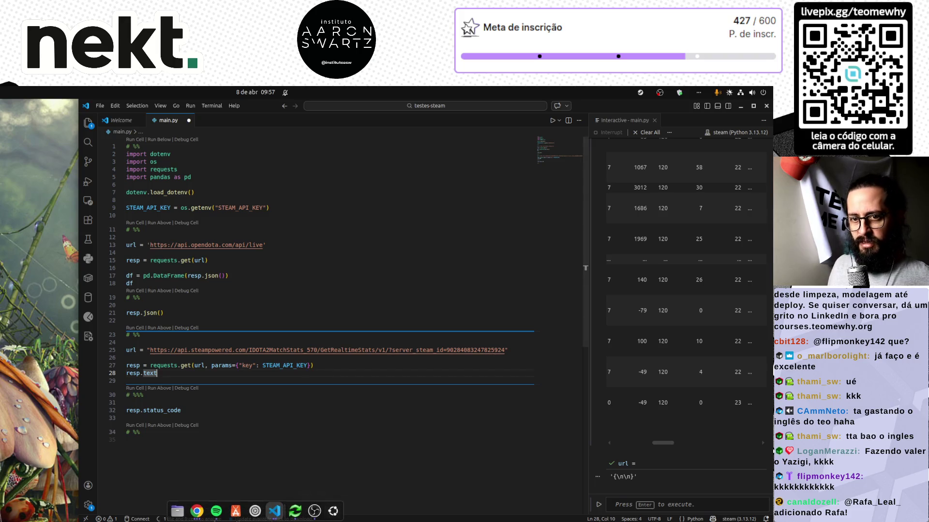
click(197, 511)
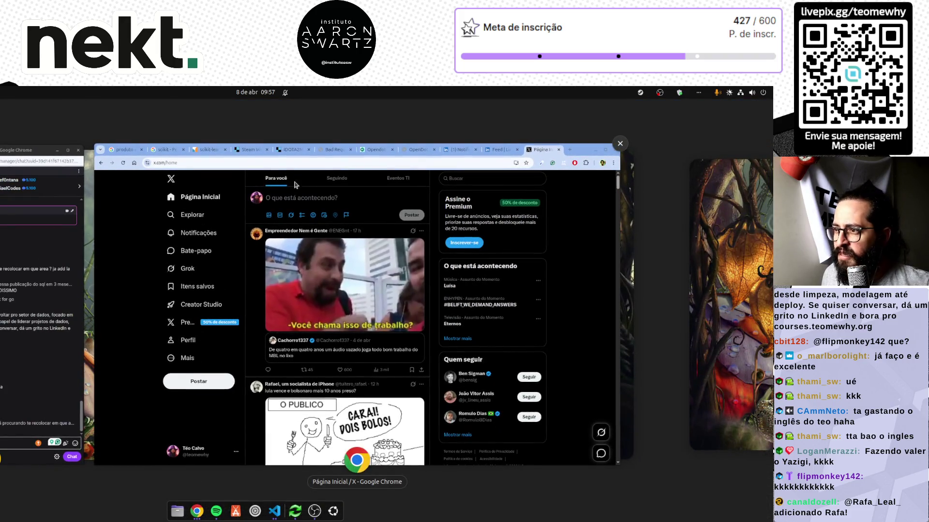
Load 'Notificações novas' on the LinkedIn notifications tab, then go to the LinkedIn home feed
click(465, 150)
click(559, 107)
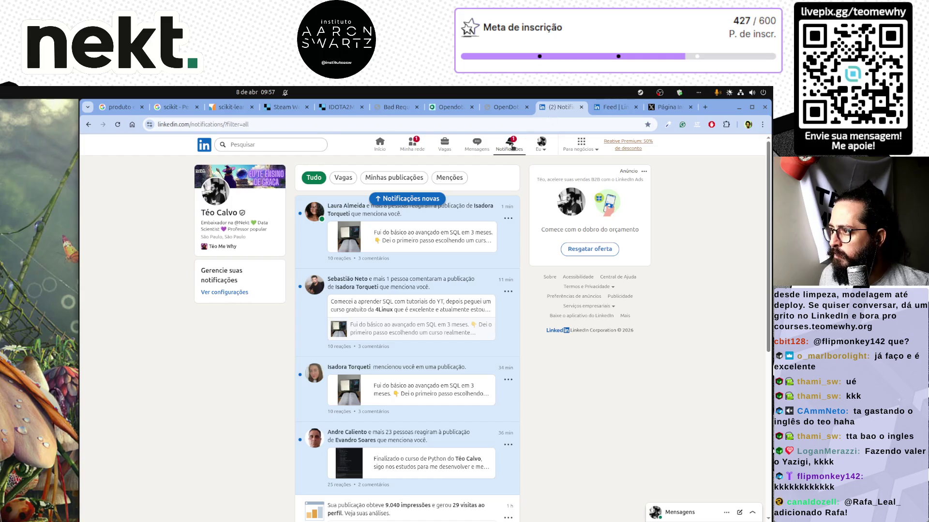
click(417, 199)
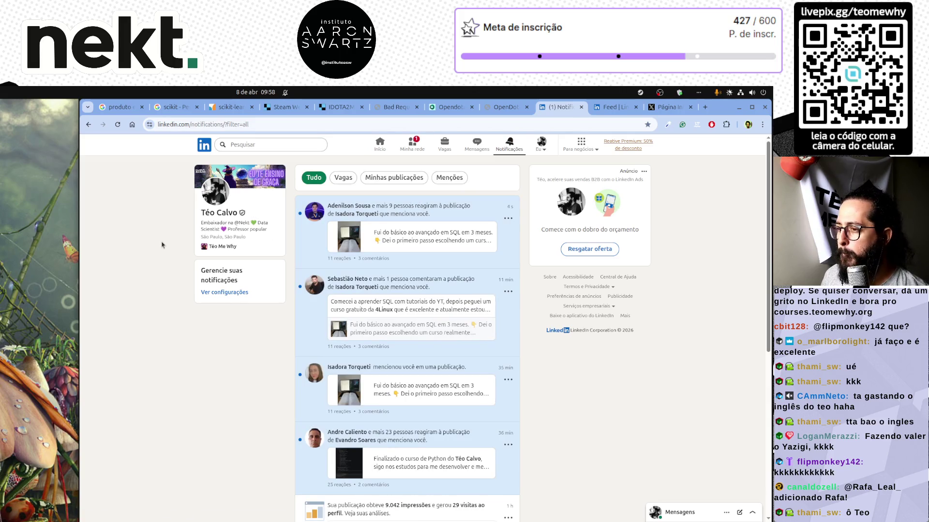
click(209, 151)
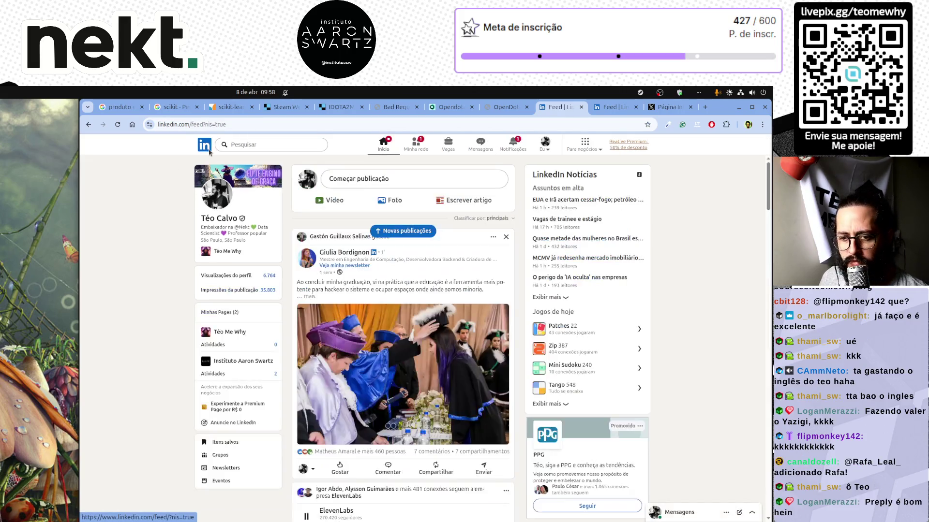
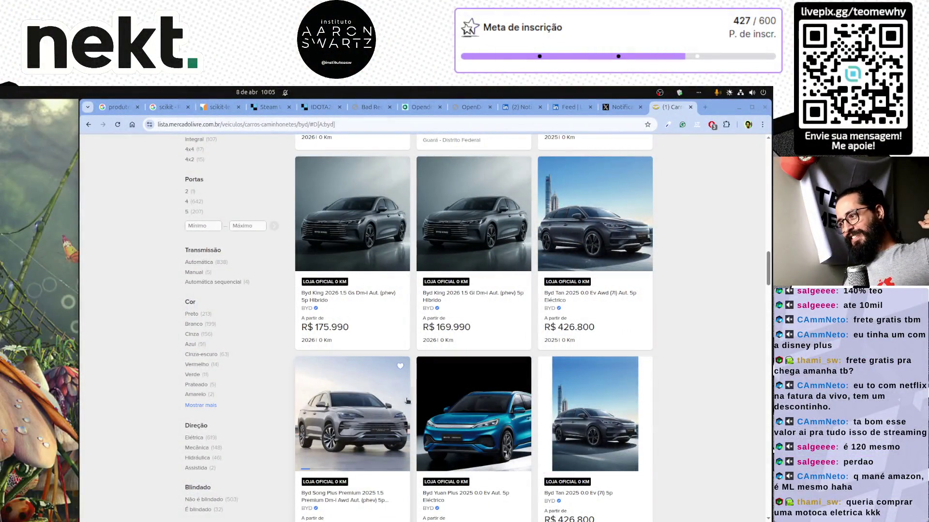
Scroll through the Mercado Livre results and open the Dolphin Mini 2026 listing in a new tab
scroll(713, 371, down, 4)
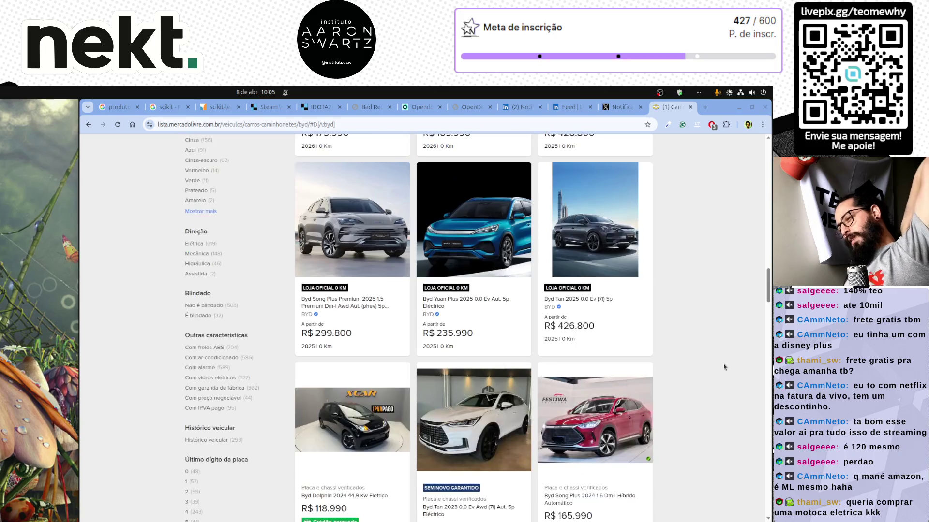
scroll(724, 367, down, 3)
scroll(724, 368, up, 6)
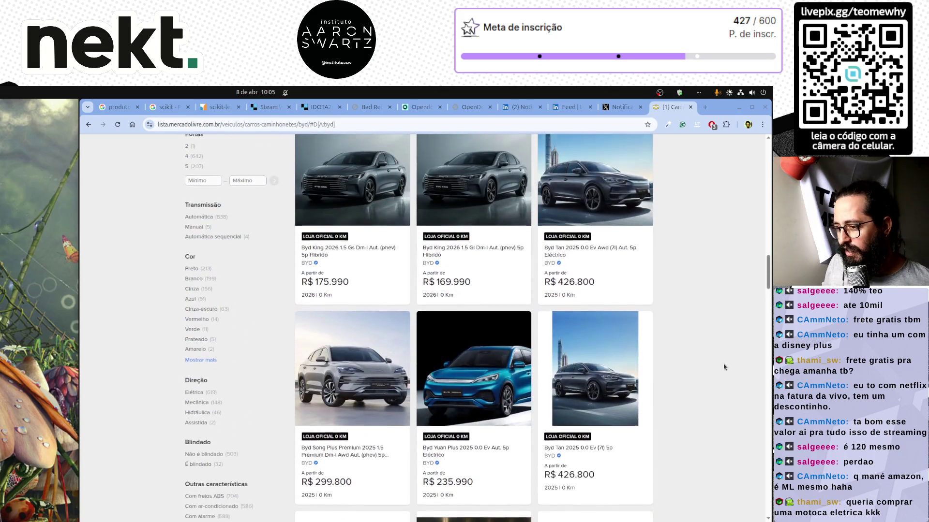
scroll(724, 367, up, 10)
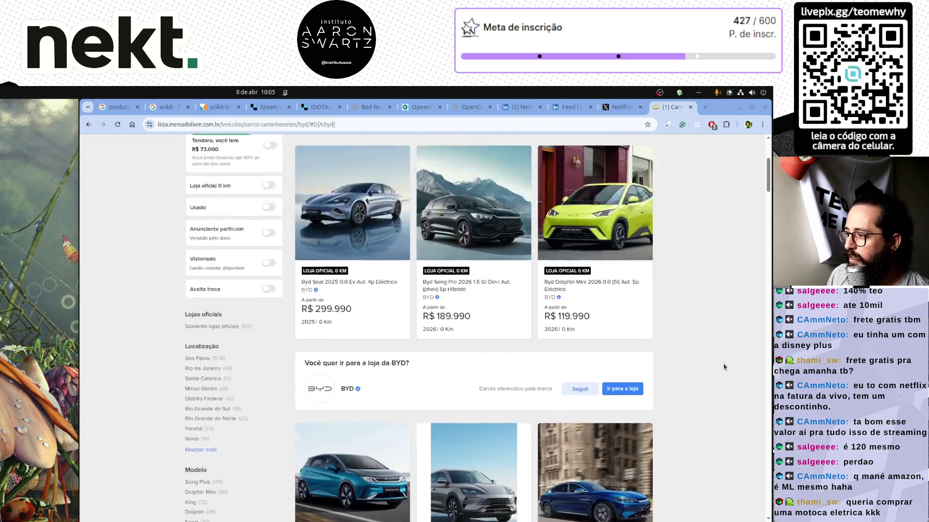
scroll(724, 368, up, 2)
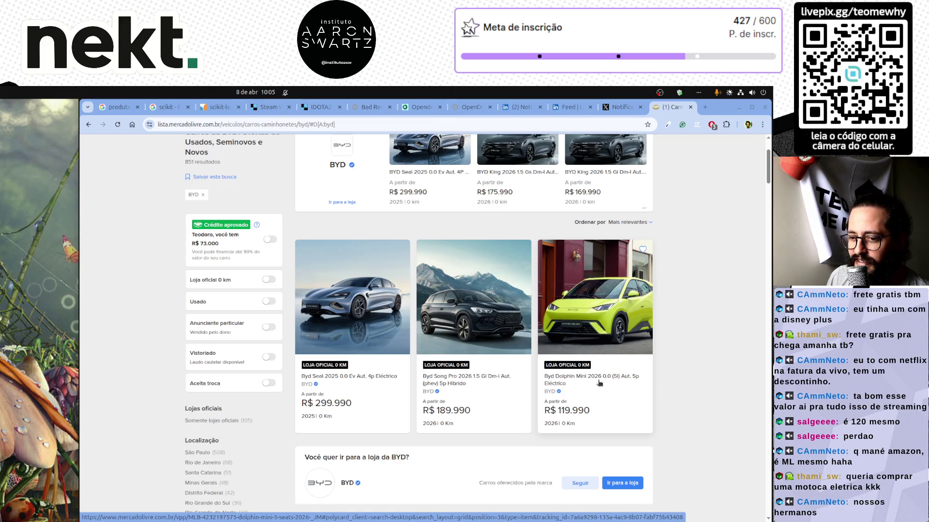
scroll(608, 283, up, 3)
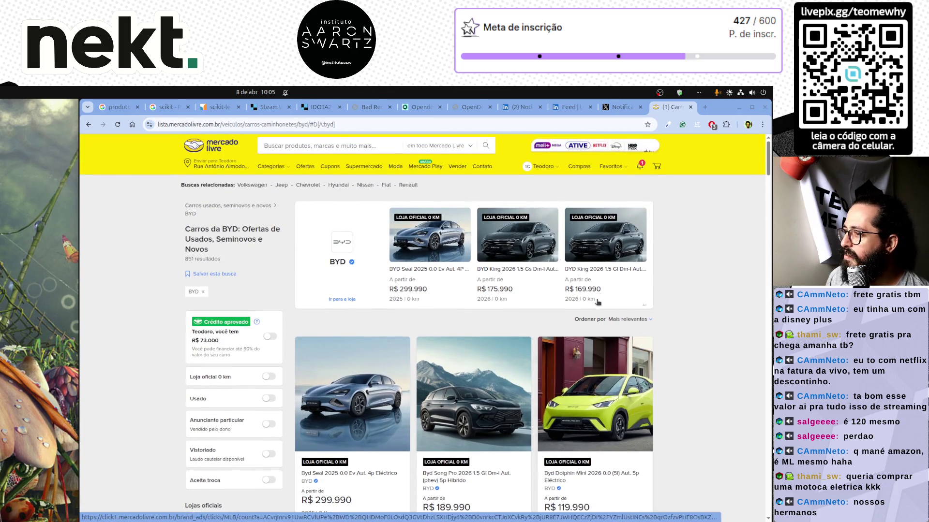
click(579, 391)
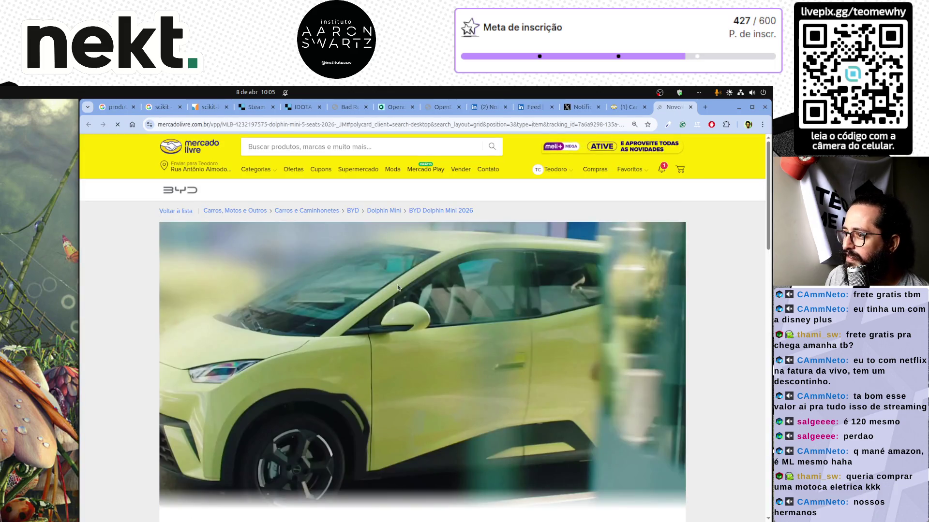
Preview the car in black, then white, and settle on Polar Night Black
scroll(398, 287, down, 7)
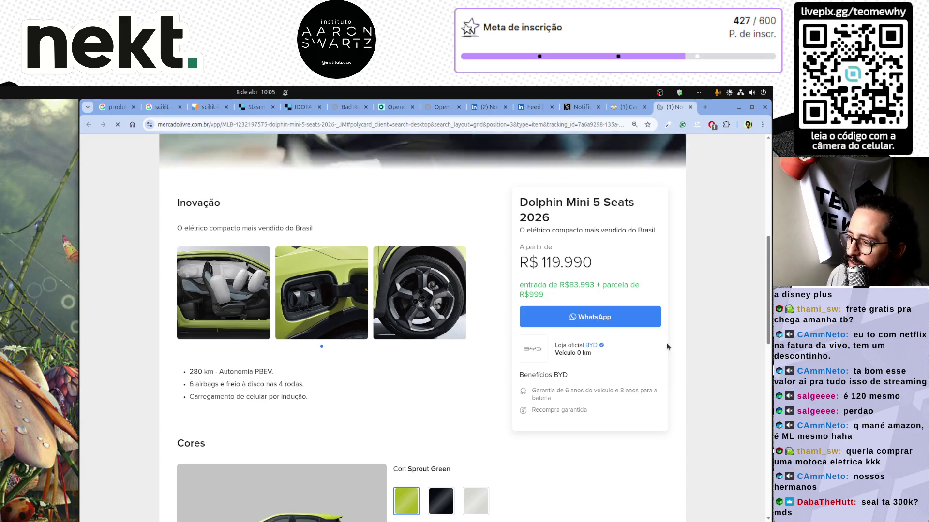
scroll(667, 346, down, 3)
click(430, 358)
click(486, 360)
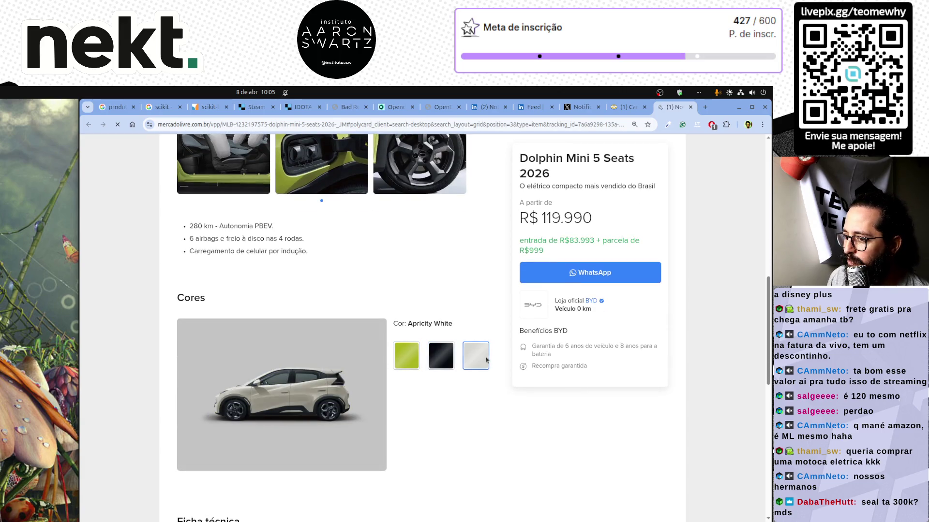
click(445, 362)
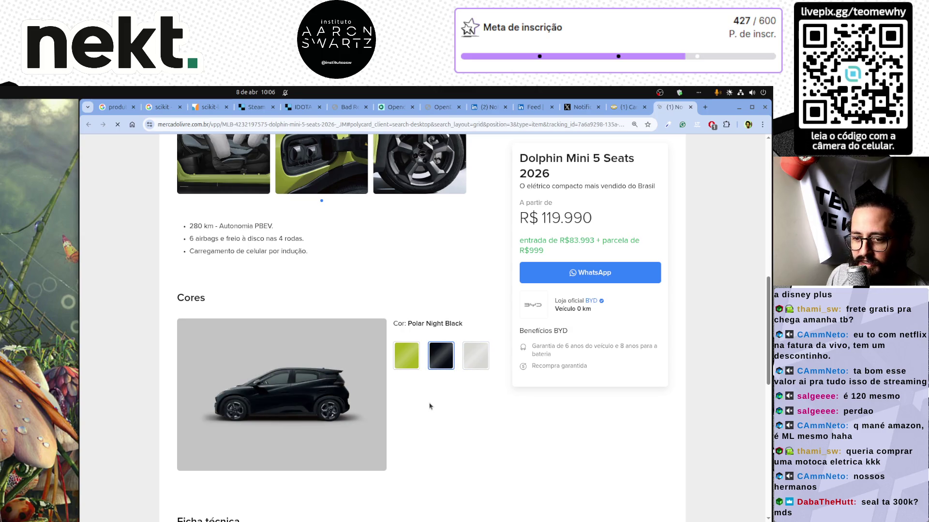
scroll(425, 409, up, 10)
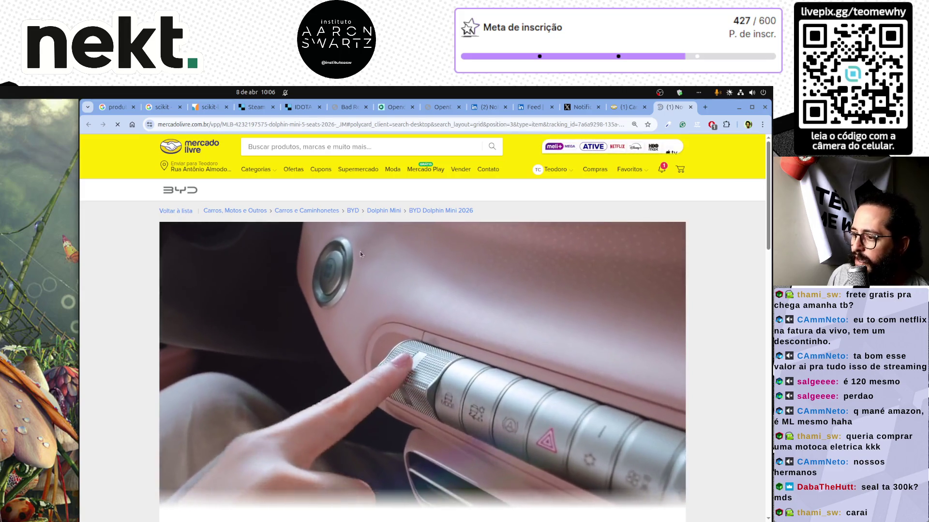
Search Google for 'byd' and open the sponsored 'Linha BYD 2026' official site page
click(704, 108)
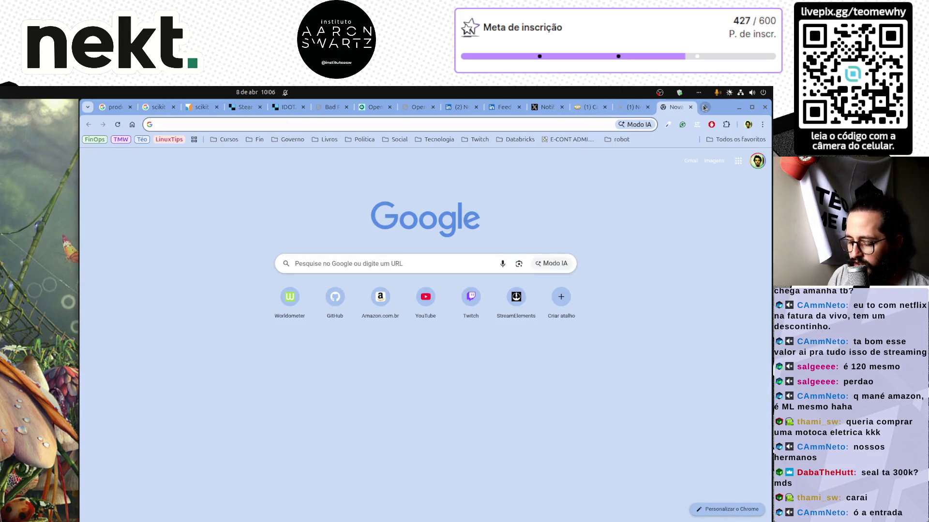
text(byd)
key(Return)
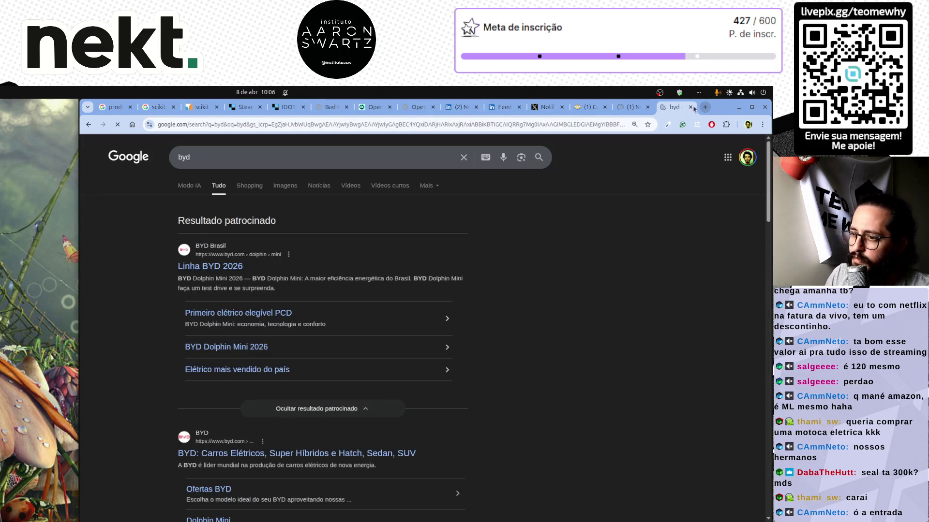
click(210, 269)
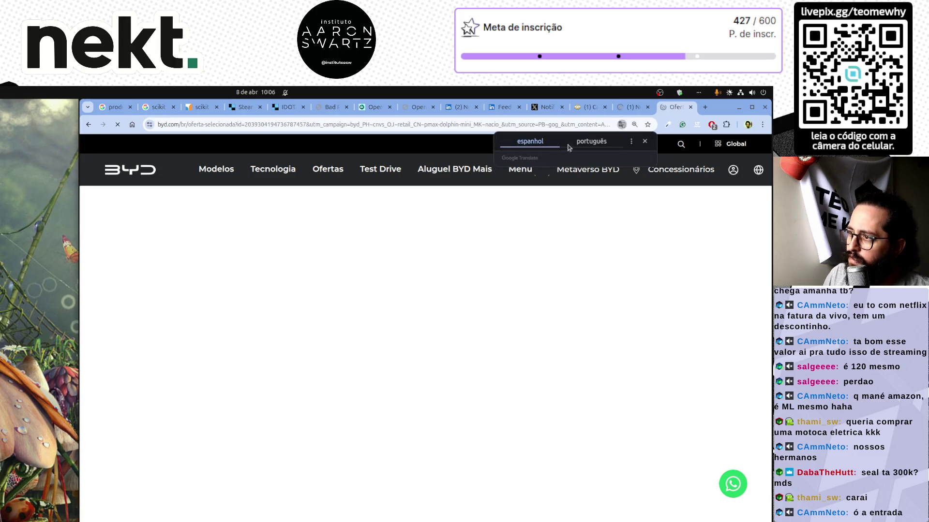
click(215, 168)
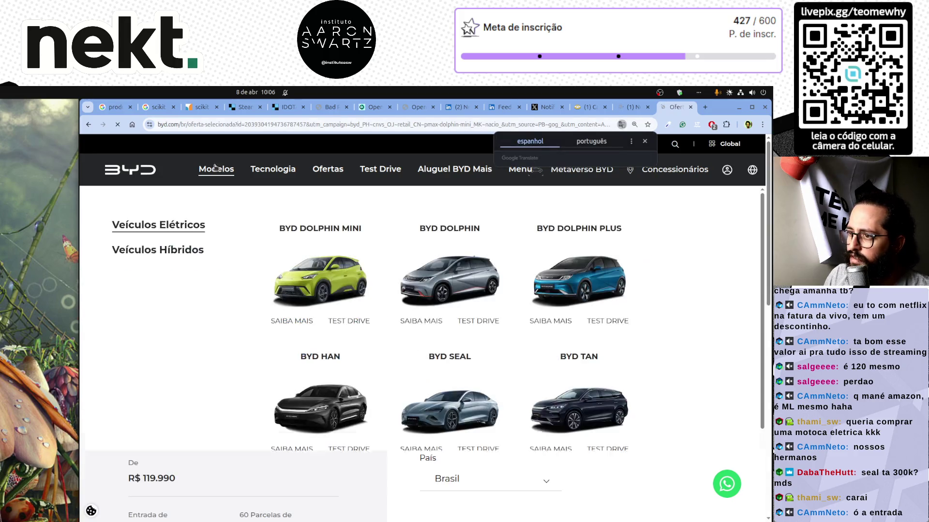
Open the BYD SEAL page and scroll through its specs: 3.0s acceleration, 294 km range, 420 CV
click(445, 411)
scroll(415, 347, down, 5)
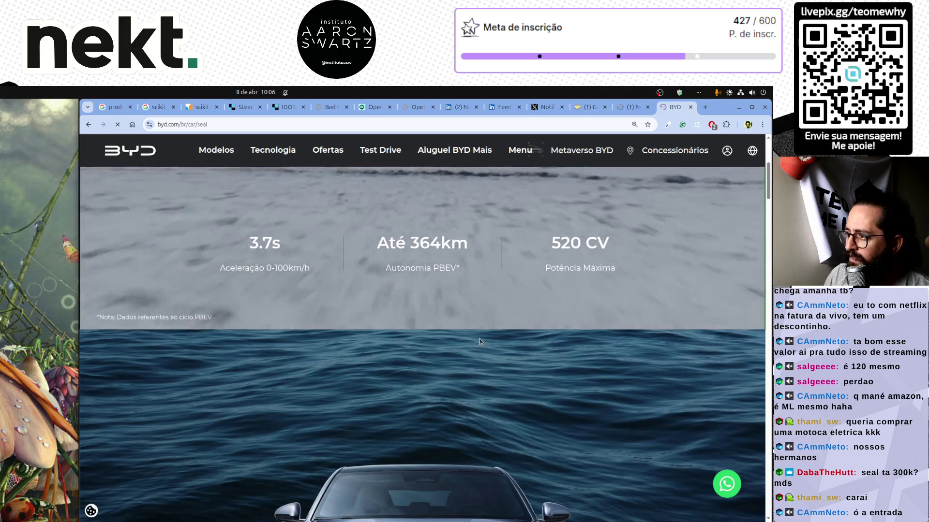
scroll(381, 329, down, 15)
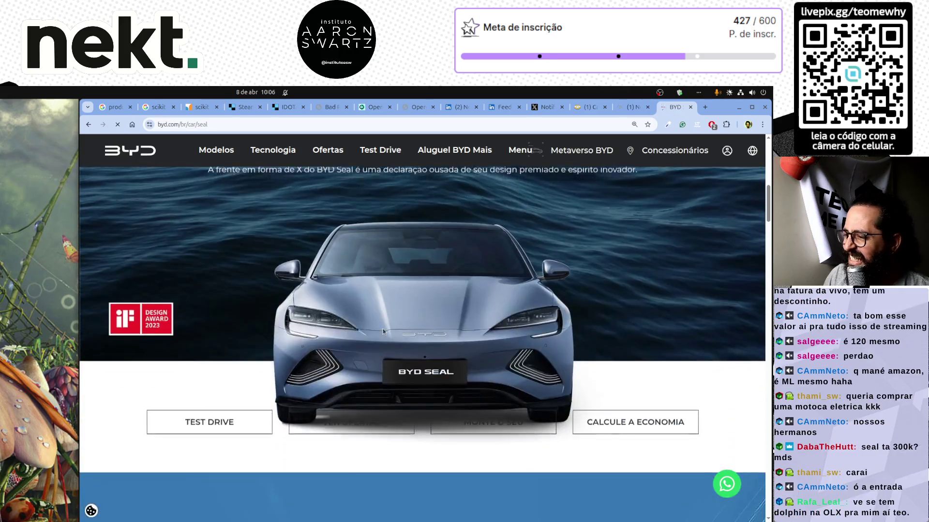
scroll(387, 323, down, 20)
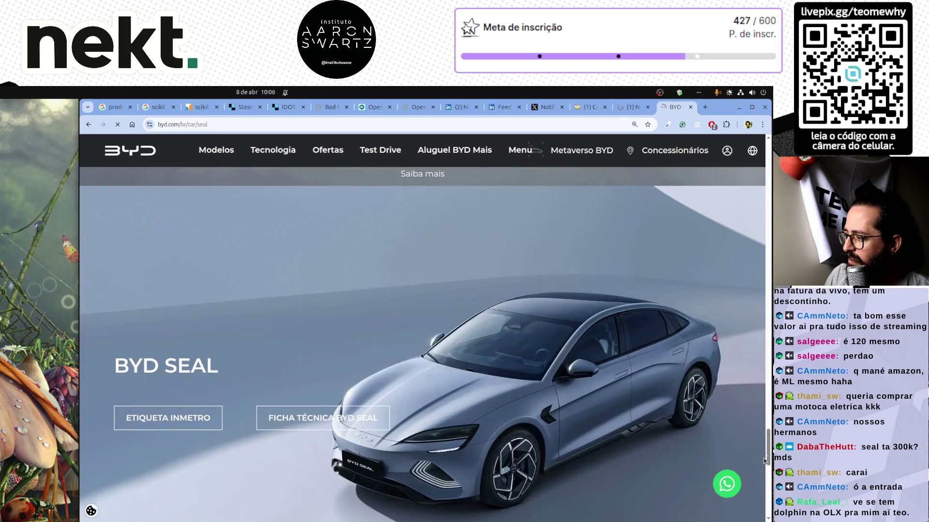
mouse_move(764, 461)
mouse_down()
mouse_move(766, 513)
mouse_move(750, 154)
mouse_move(758, 299)
mouse_move(757, 280)
mouse_up()
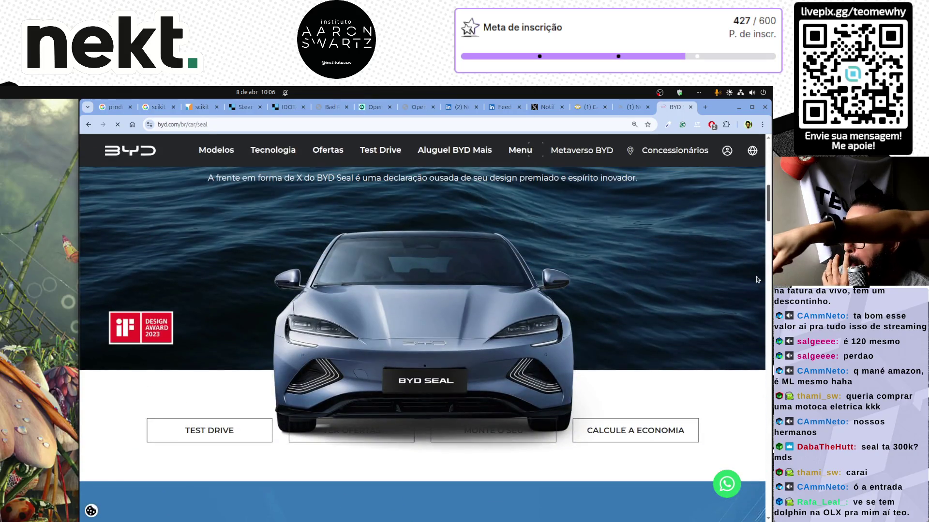
Go to the Ofertas page and scroll down to the BYD Seal 2026 offer from R$ 299.990
click(324, 149)
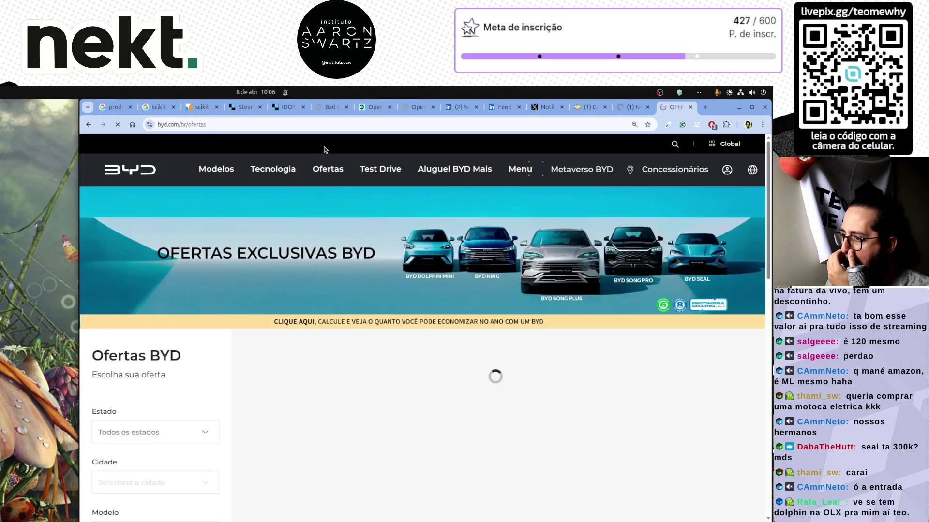
scroll(456, 372, down, 5)
scroll(456, 372, down, 10)
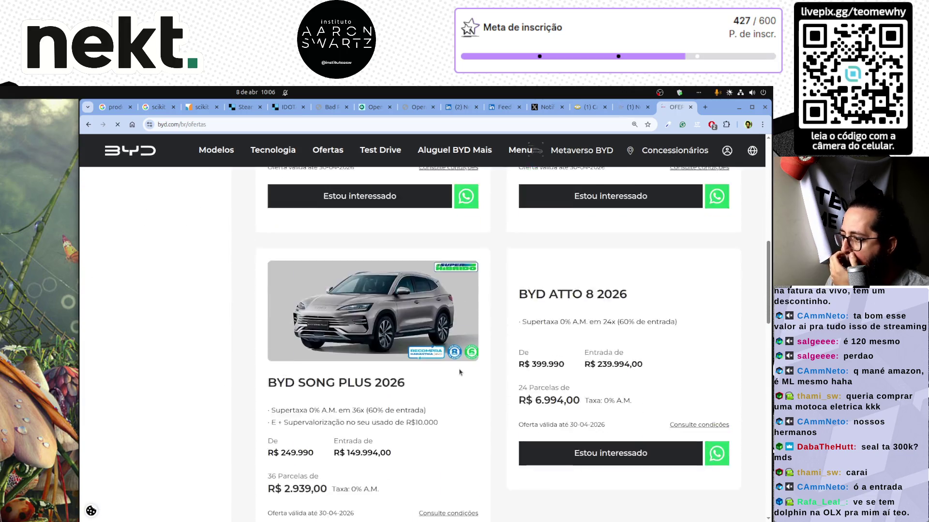
scroll(491, 401, down, 10)
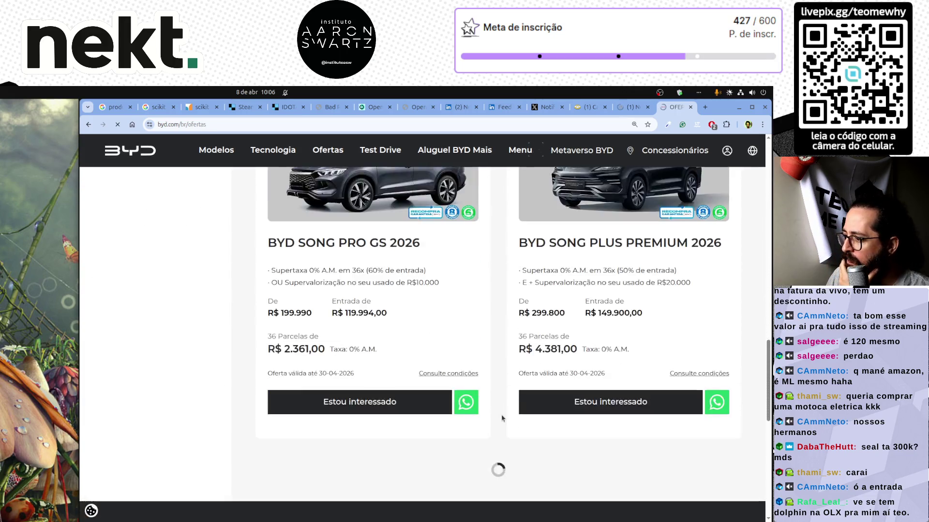
scroll(502, 418, down, 11)
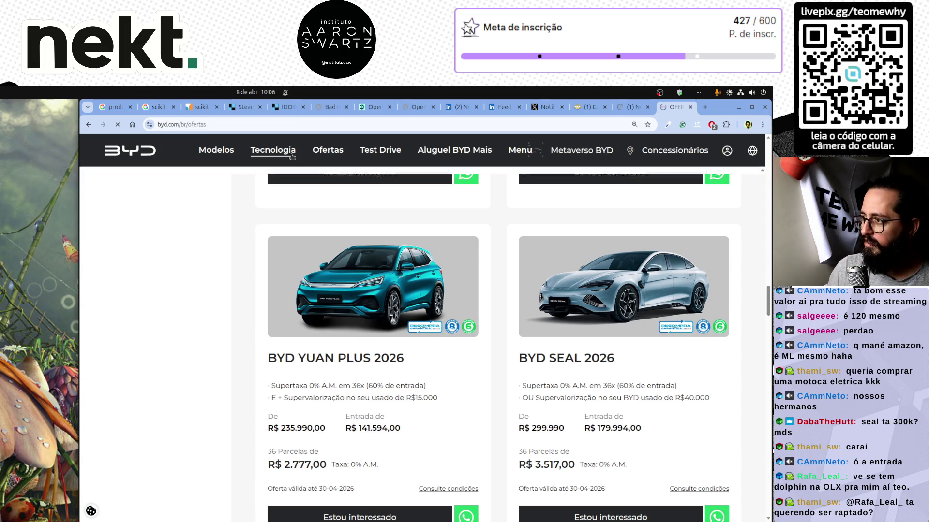
Search Google in a new tab for 'virtus exclusive 2023/2024 fipe'
click(705, 108)
text(virtus ex)
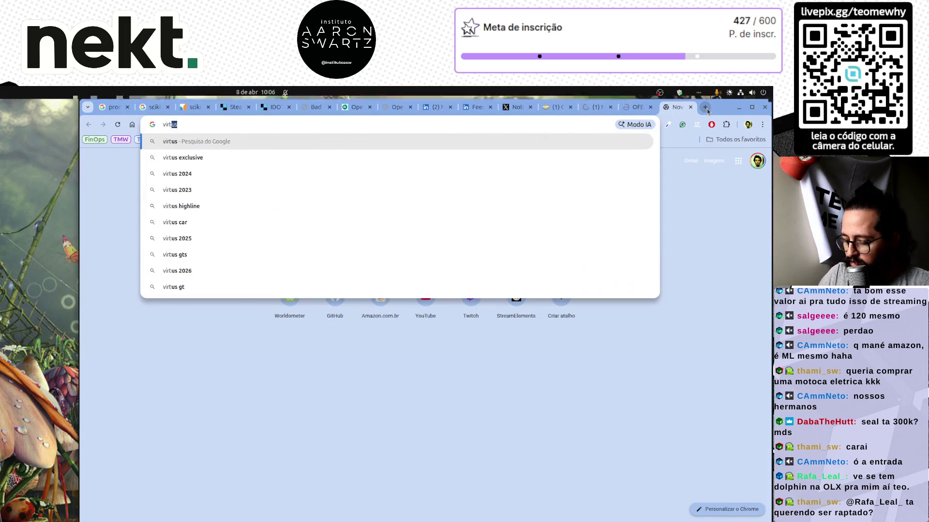
text(clusiv)
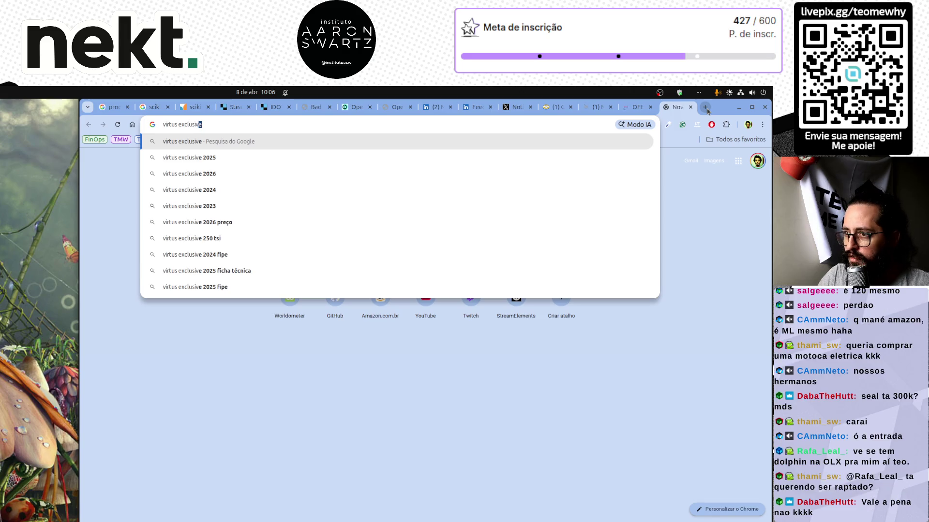
text(e 2023/2024 fipe)
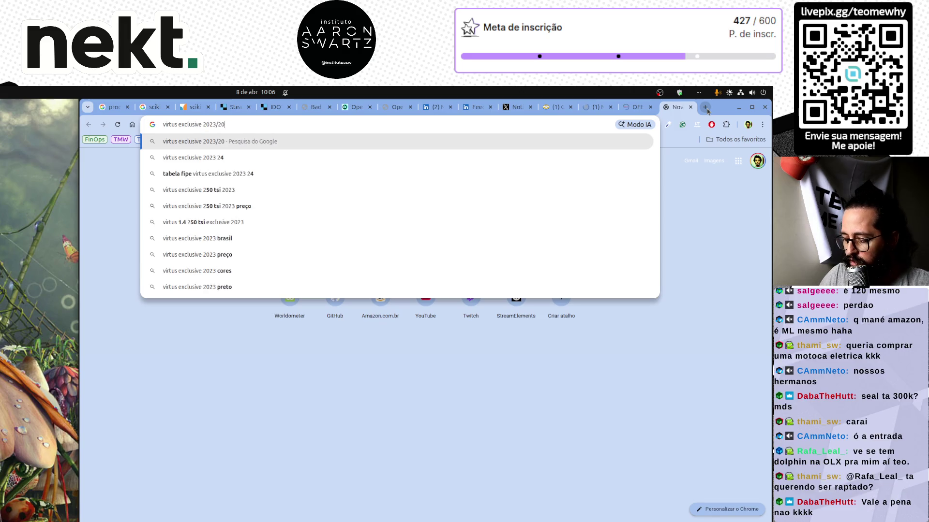
key(Return)
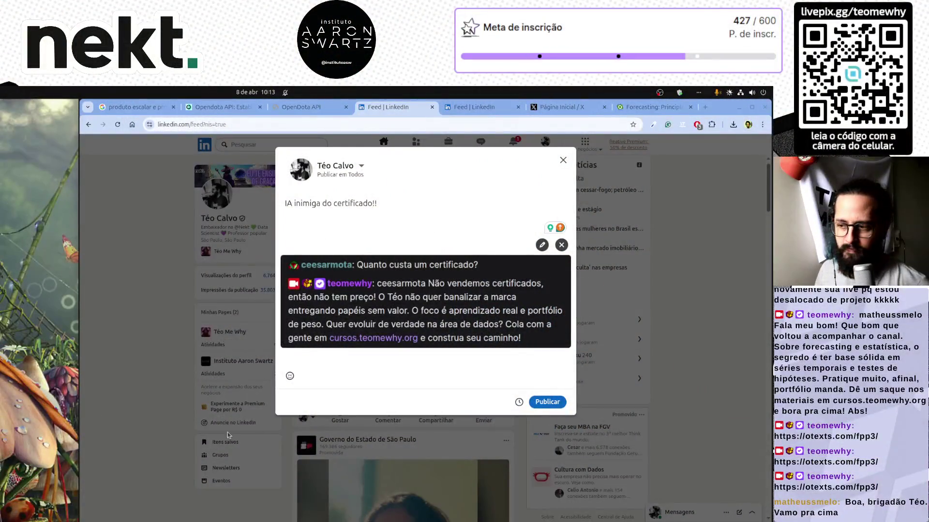
Write 'Recentemente fizemos um projeto de RAG, implementando no nosso bot da Twitch. E olha só que surpreendente!' under the title
click(351, 222)
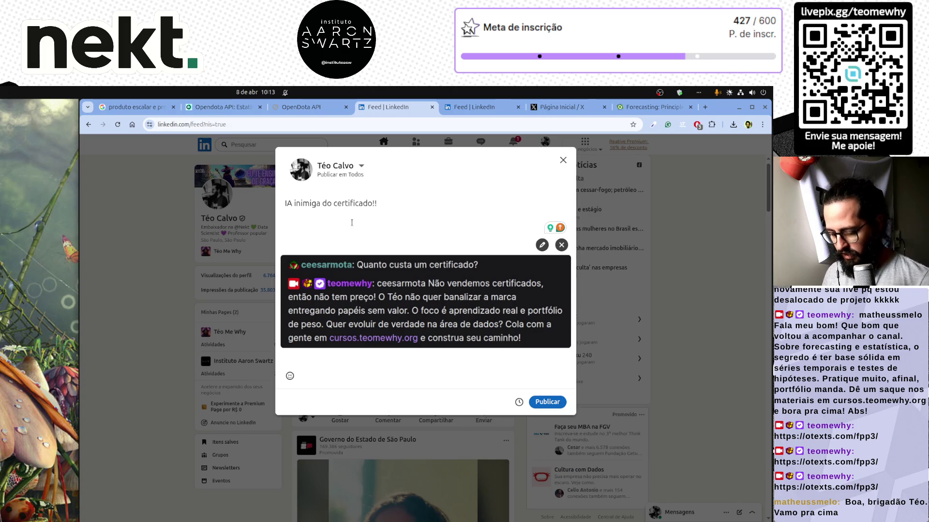
text(Nossa)
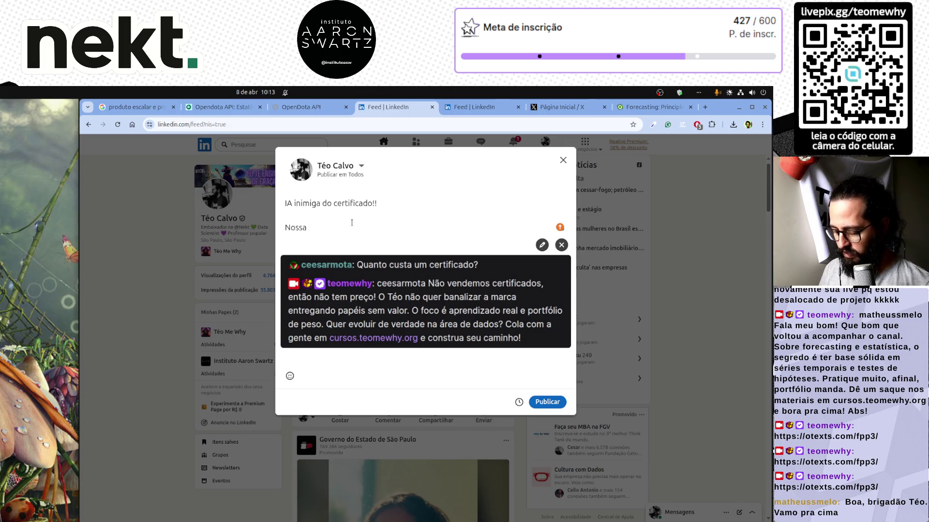
text( LLM)
key(BackSpace)
key(BackSpace)
key(BackSpace)
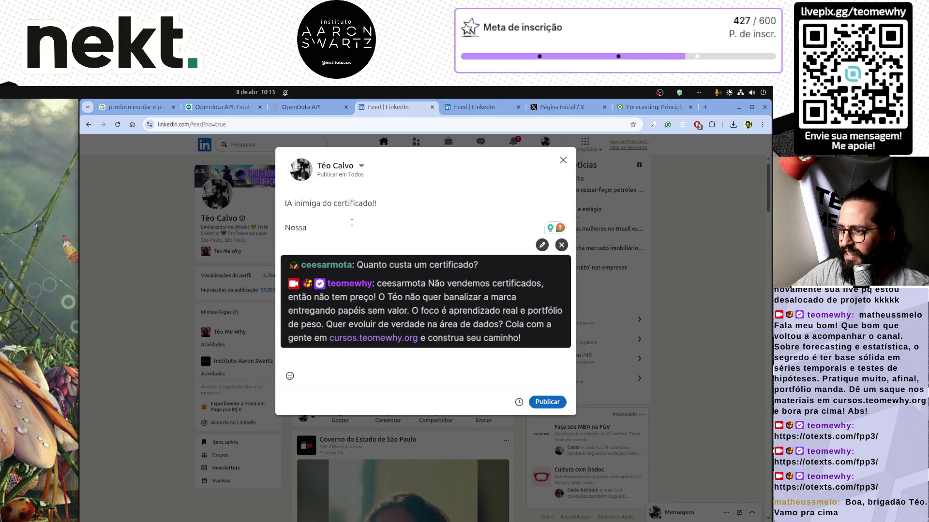
key(BackSpace)
key(BackSpace)
key(BackSpace)
text(Recentemente fize)
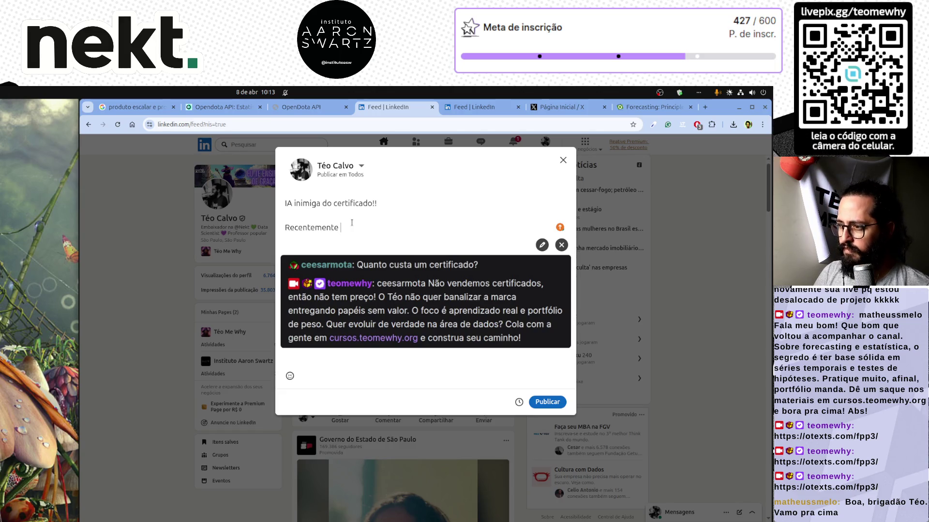
text(m)
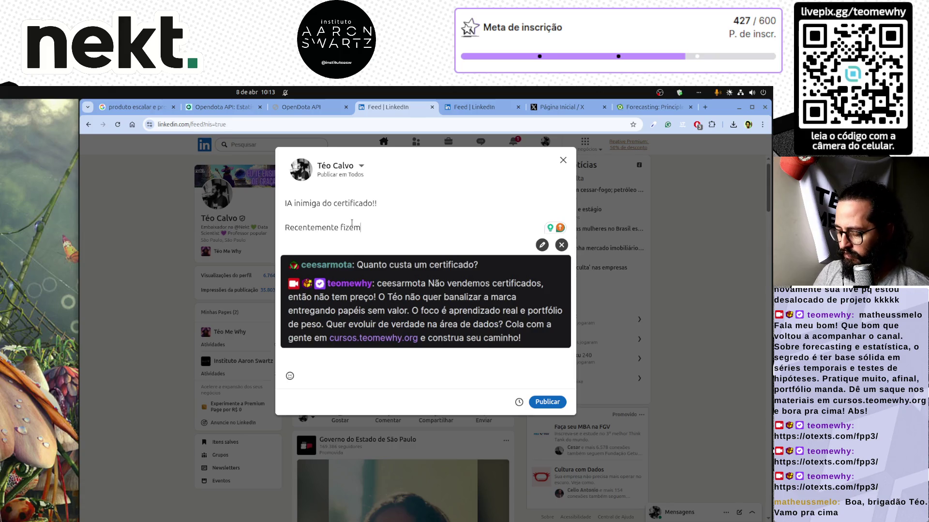
text(os um projeto de RAG )
text(que e)
key(BackSpace)
key(BackSpace)
key(BackSpace)
text(, im)
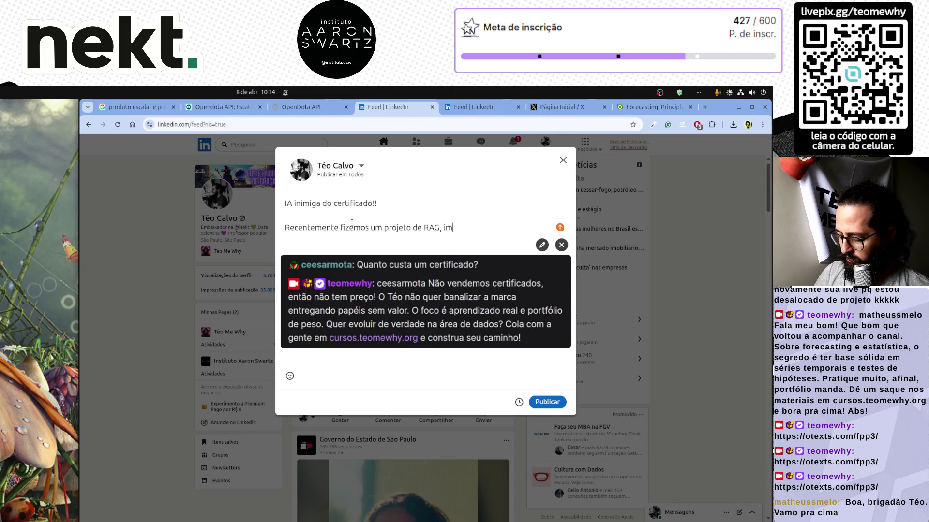
text(plementando )
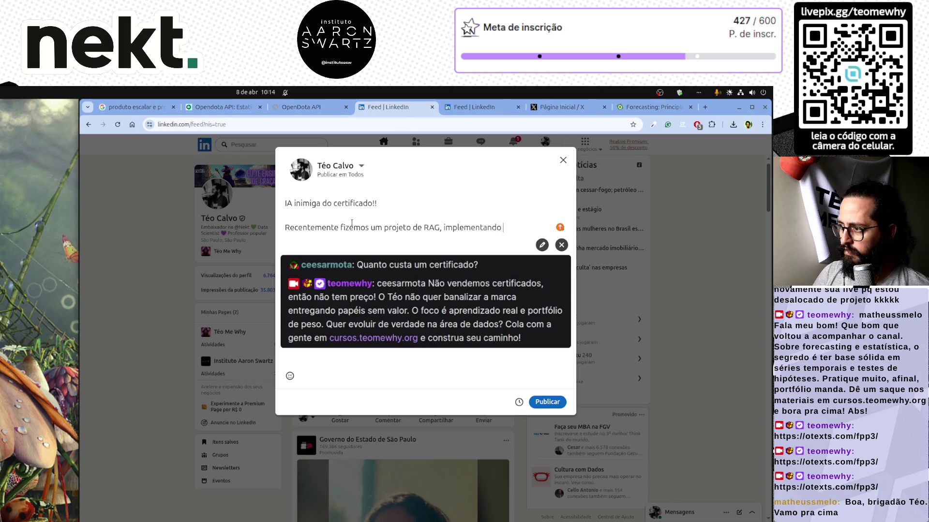
text(no nosso bot d)
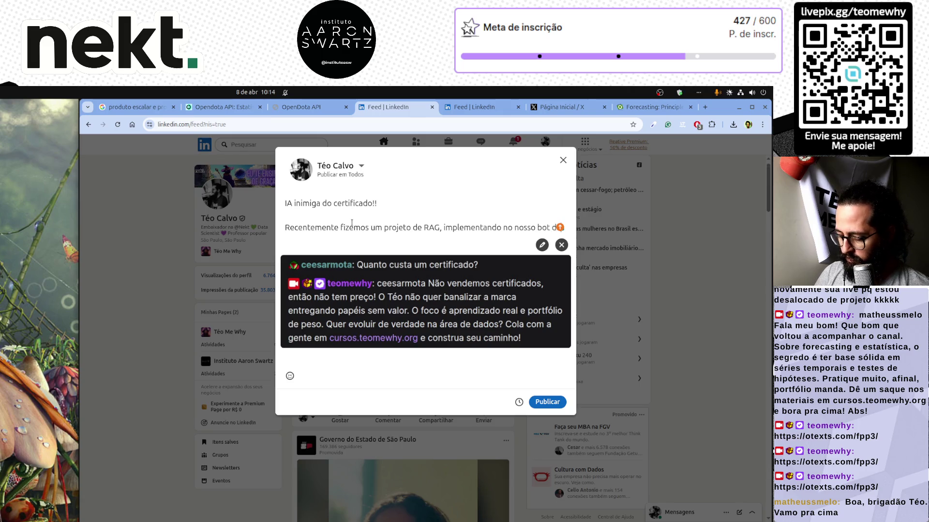
text(a Twitch.)
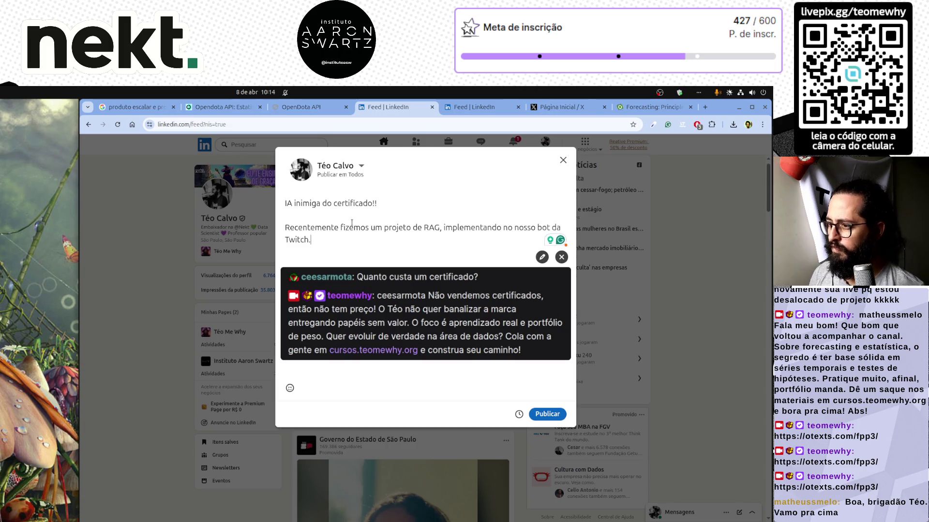
text( E)
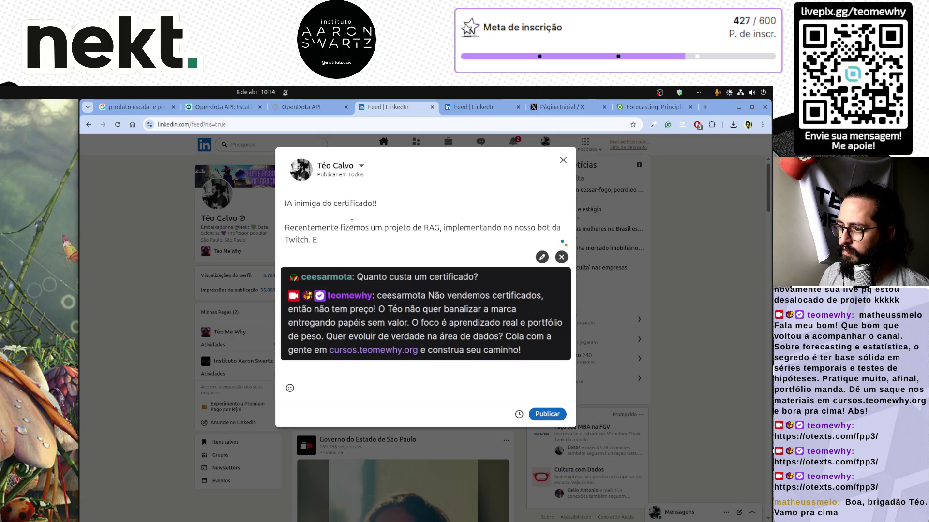
text( olha s)
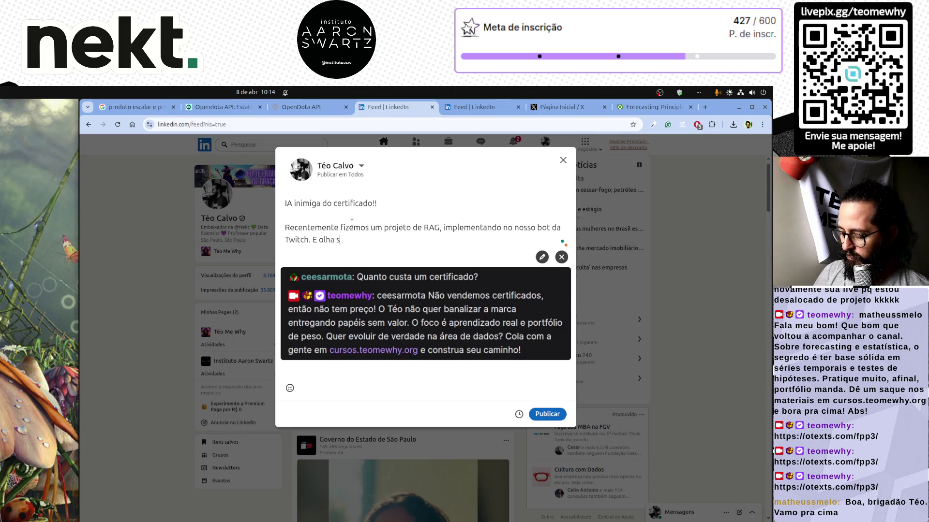
text(ó que sur)
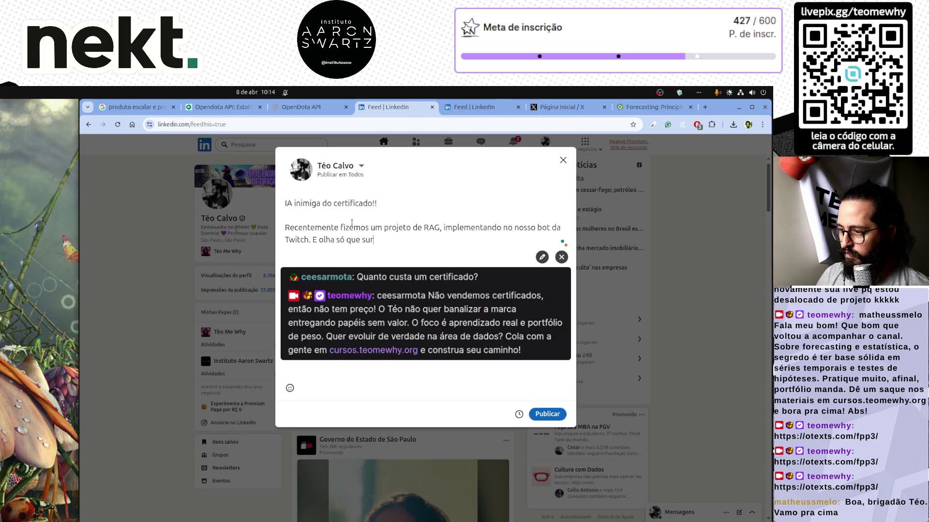
text(preendente)
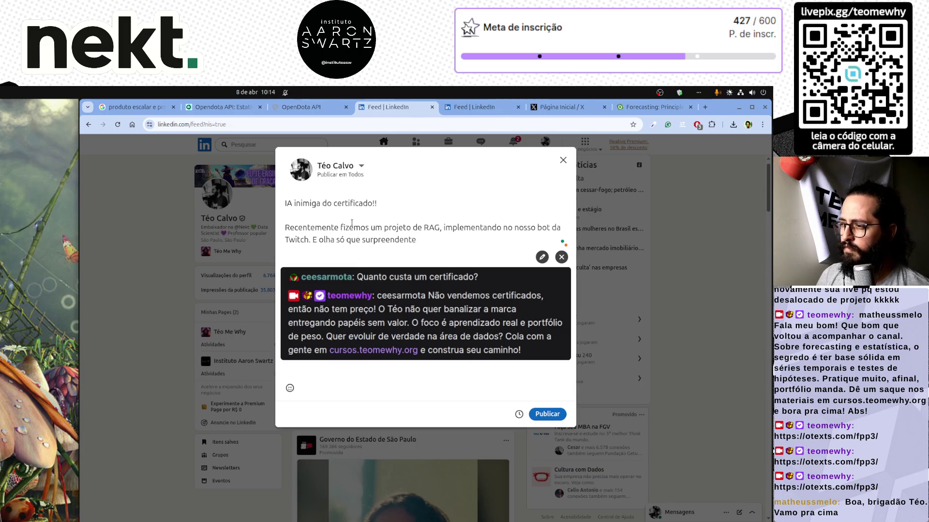
key(BackSpace)
text(!)
key(Return)
key(Return)
Add 'Usando nossa base de conhecimento de vídeos e artigos, o nosso sistema tem respondido de forma automática perguntas relevantes.'
text(Usando nossa base de co)
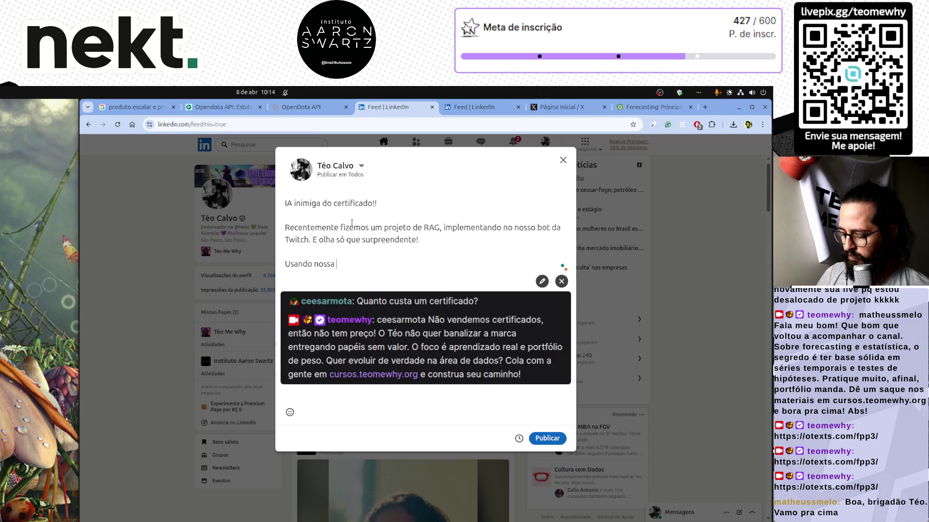
text(nhecimento)
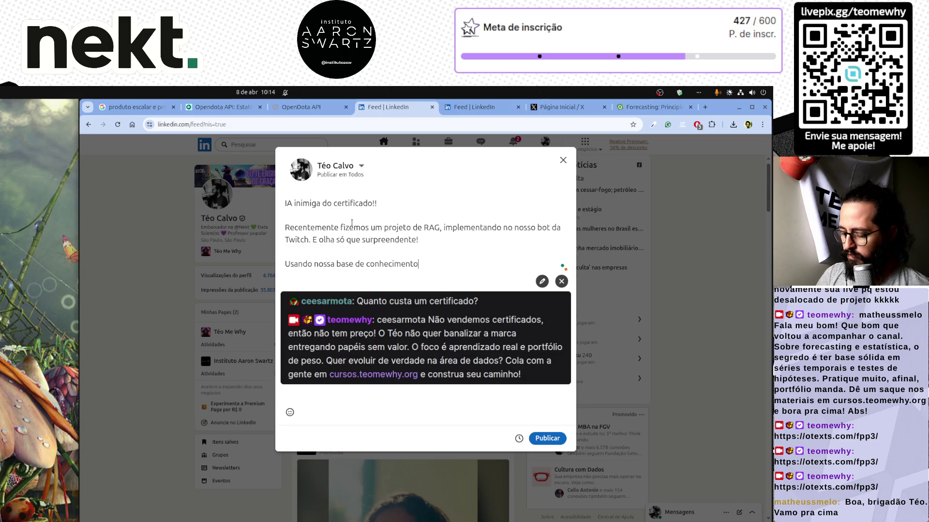
text( de vídeos e a)
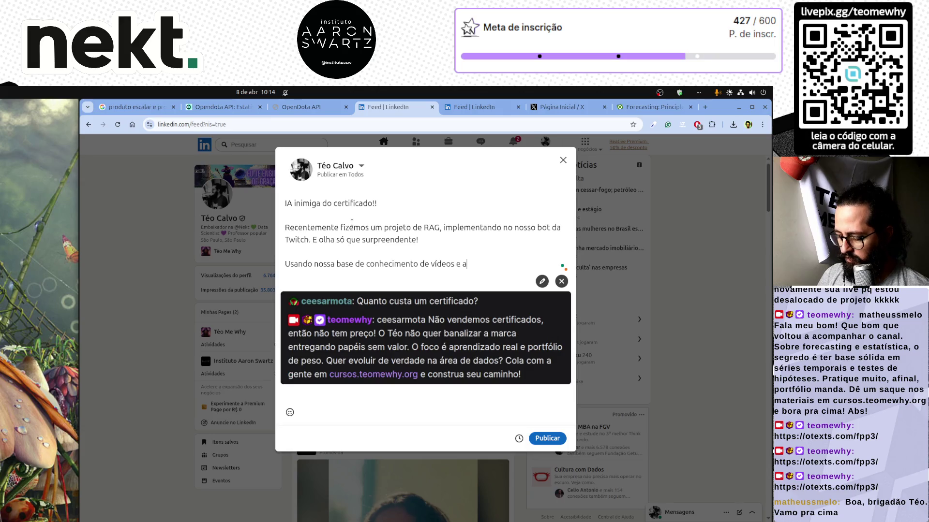
text(rtigos, a)
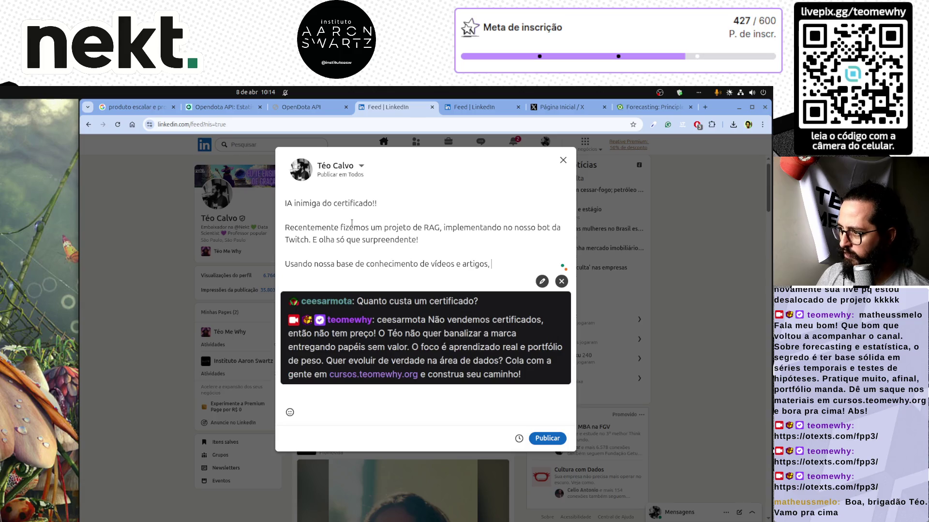
key(BackSpace)
key(BackSpace)
text(o nosso sistem tem respo)
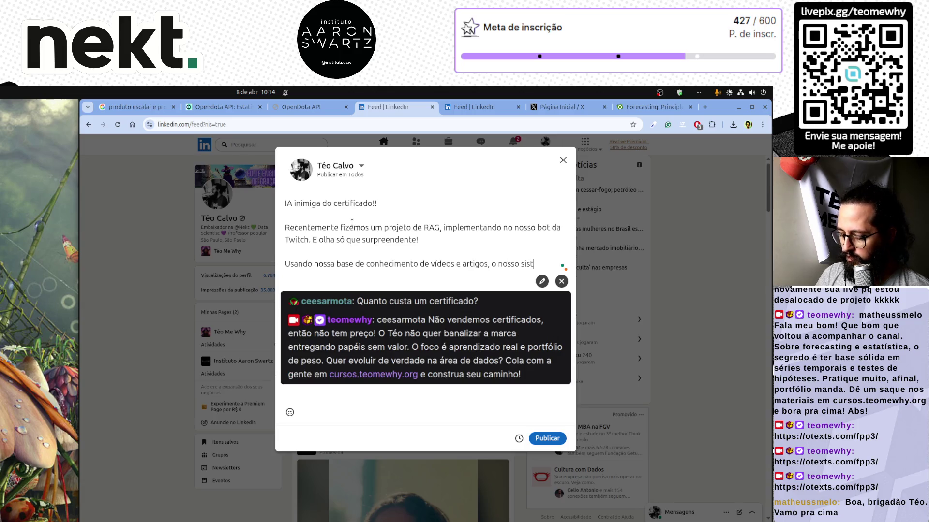
text(n)
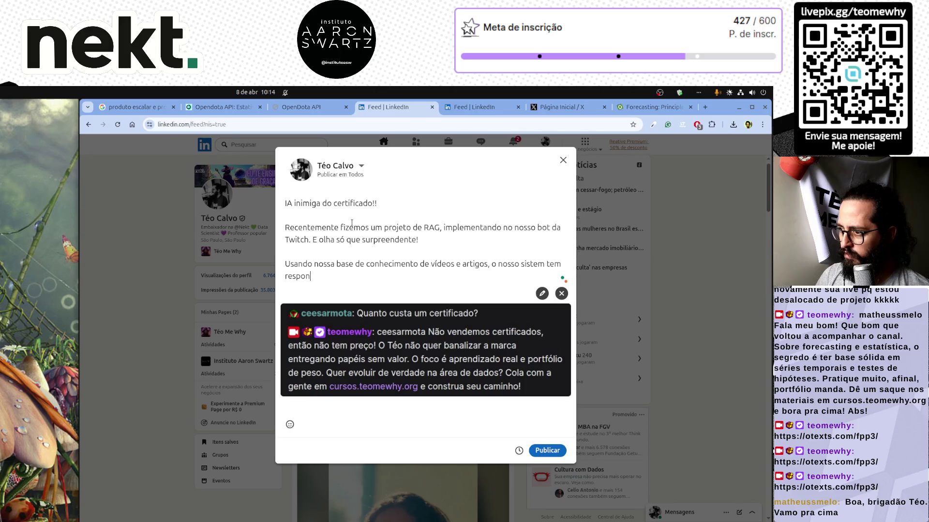
text(dido de for)
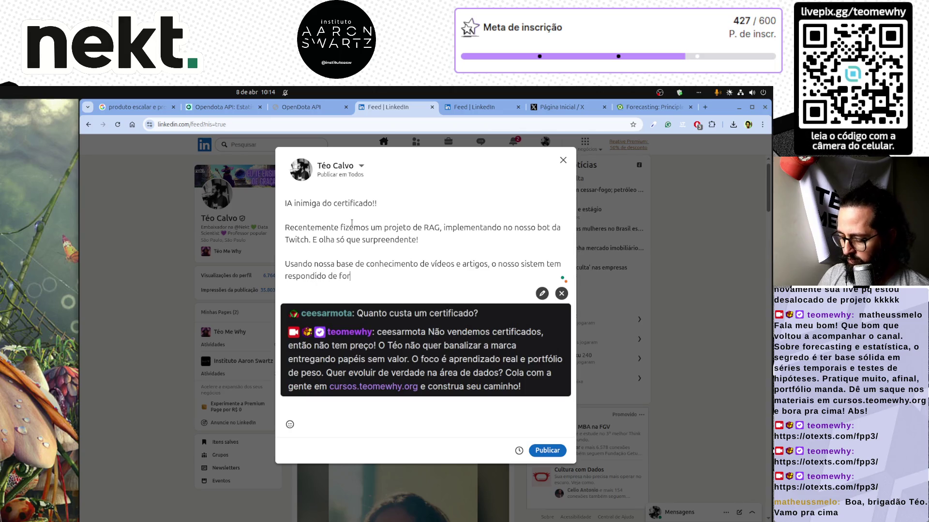
text(ma automática pe)
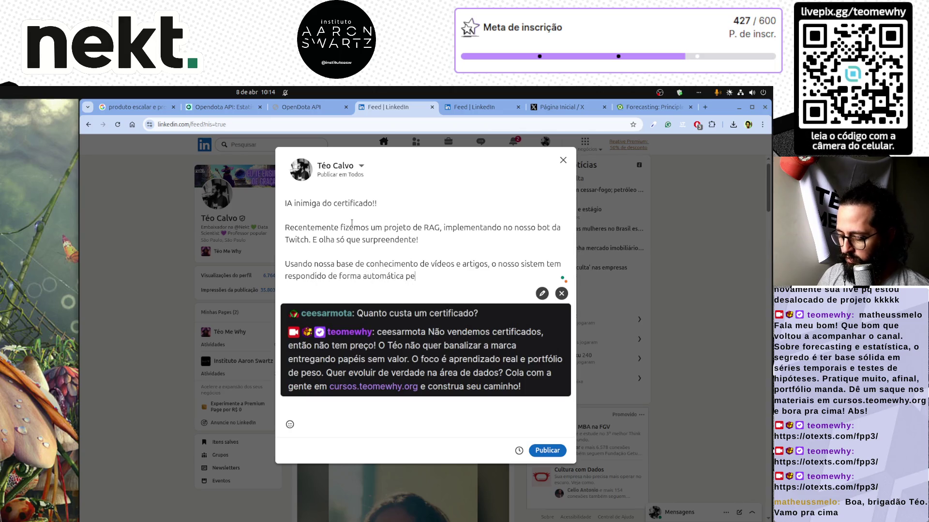
text(rguntas relevant)
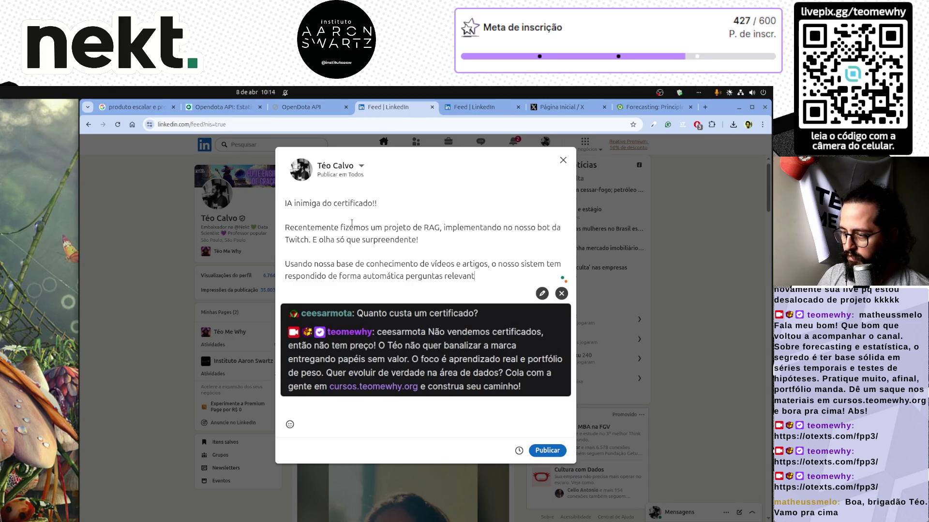
text(es.)
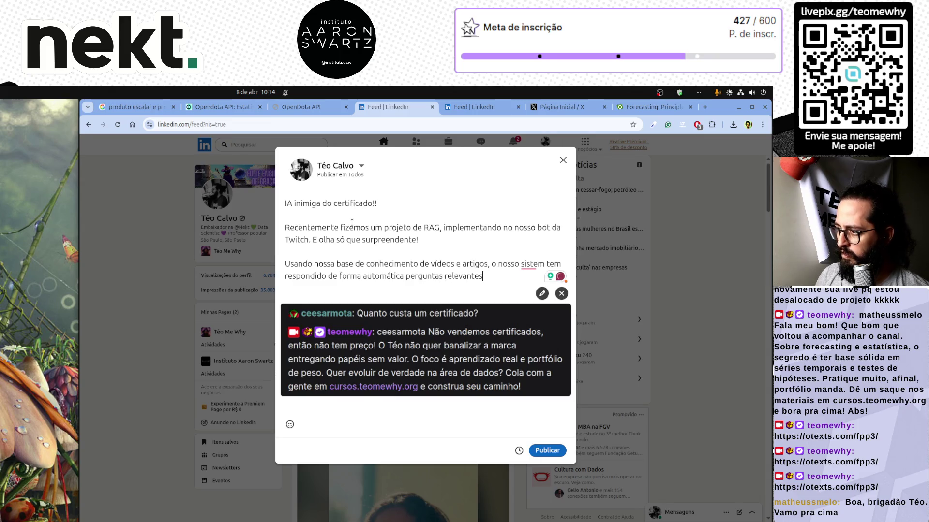
key(Up)
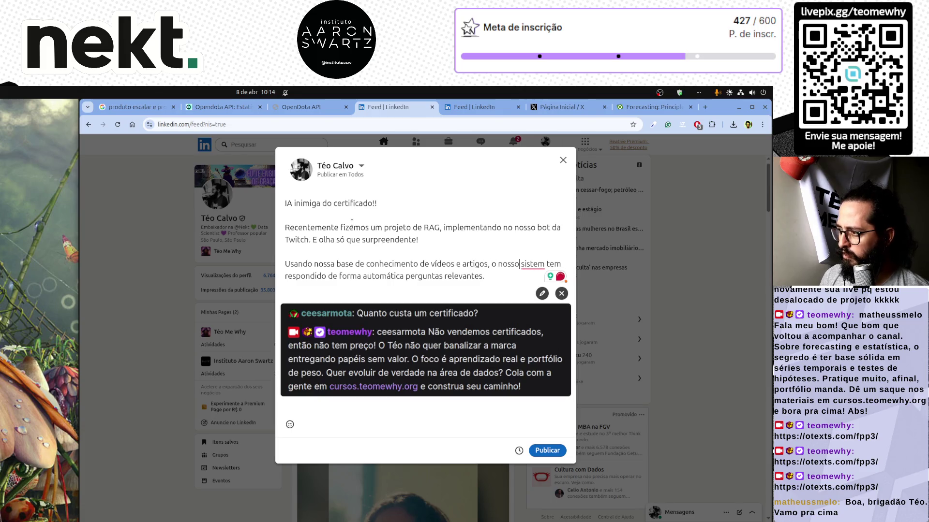
text(a)
key(Down)
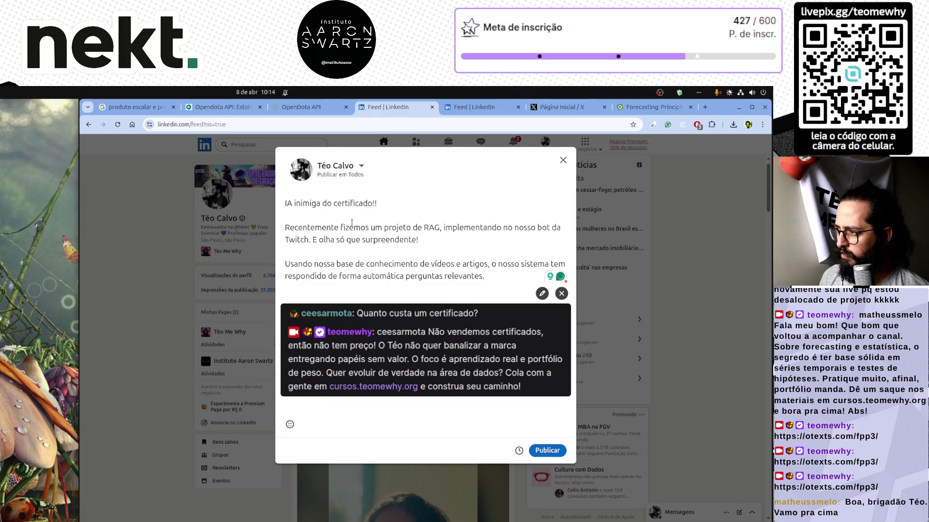
Start the next sentence as 'Mais do que isso, parece um tom'
text(Mais d)
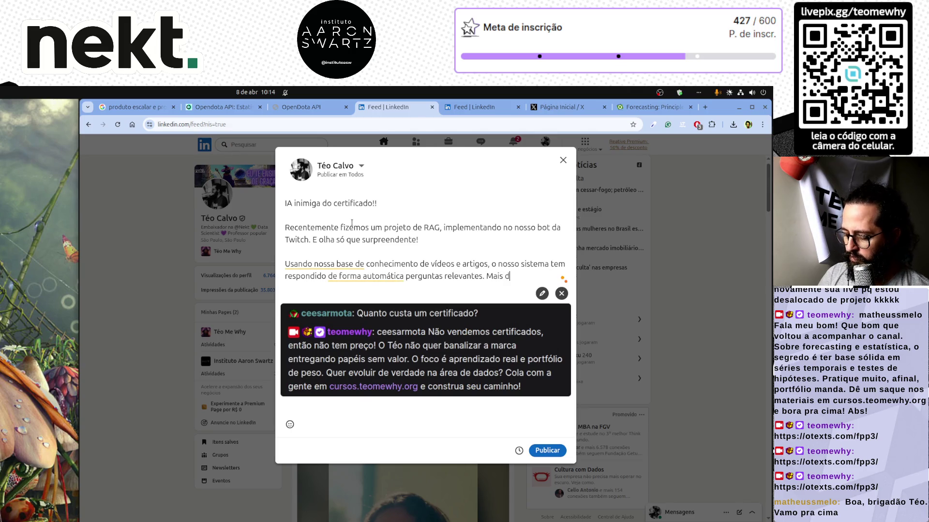
text(o que isso, par)
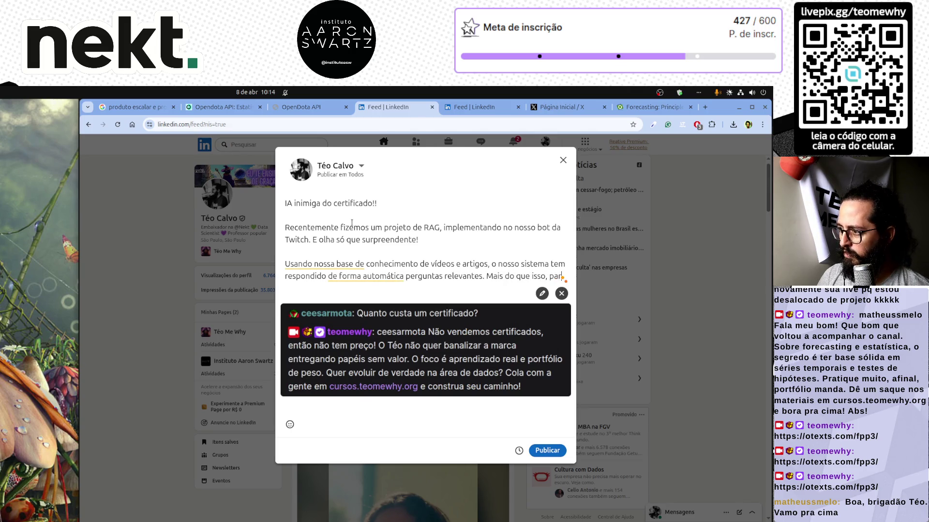
text(ece o mesmo)
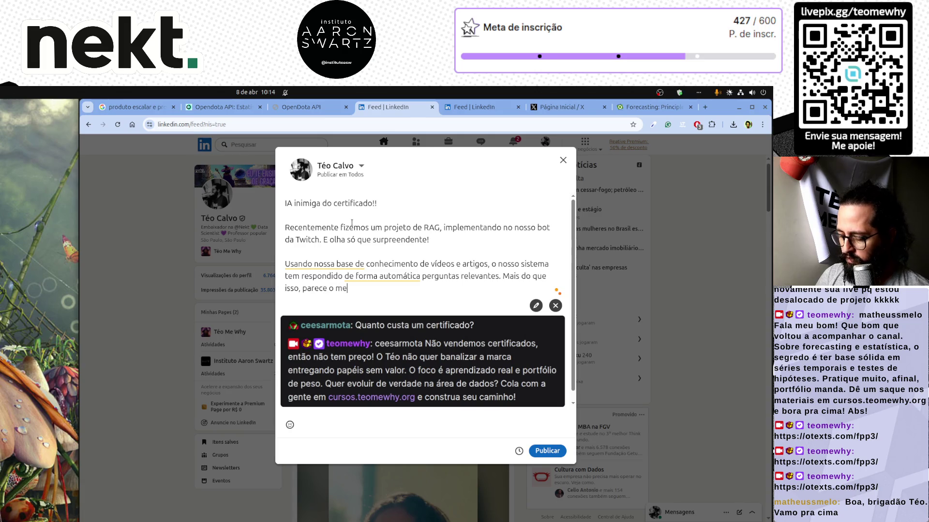
key(BackSpace)
key(BackSpace)
key(BackSpace)
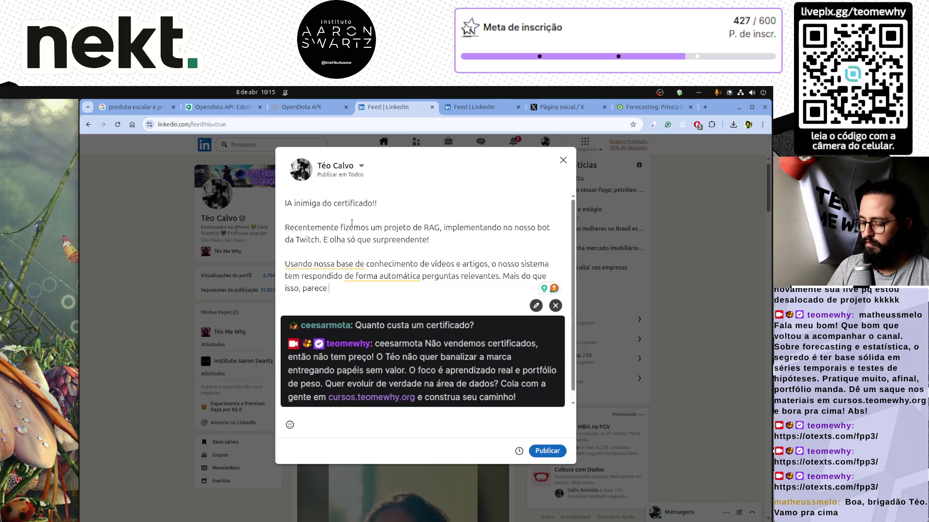
text(um)
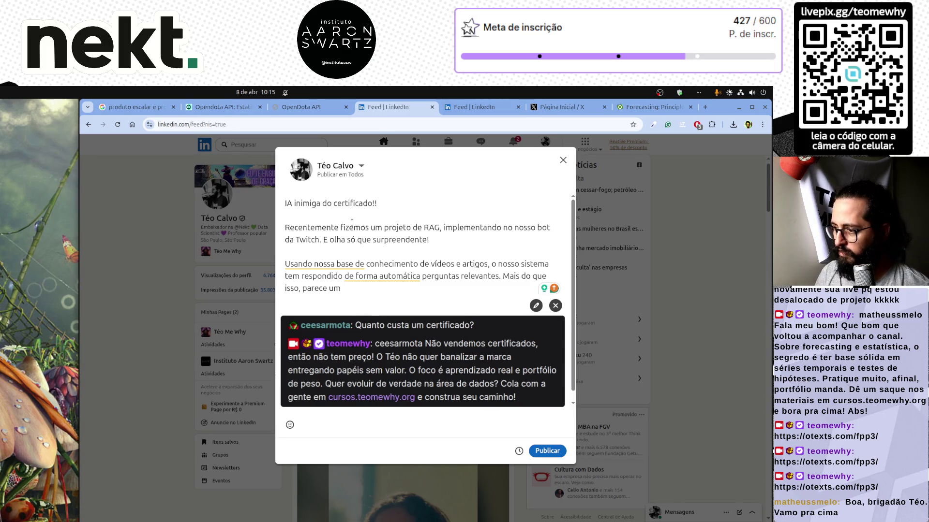
text( tom)
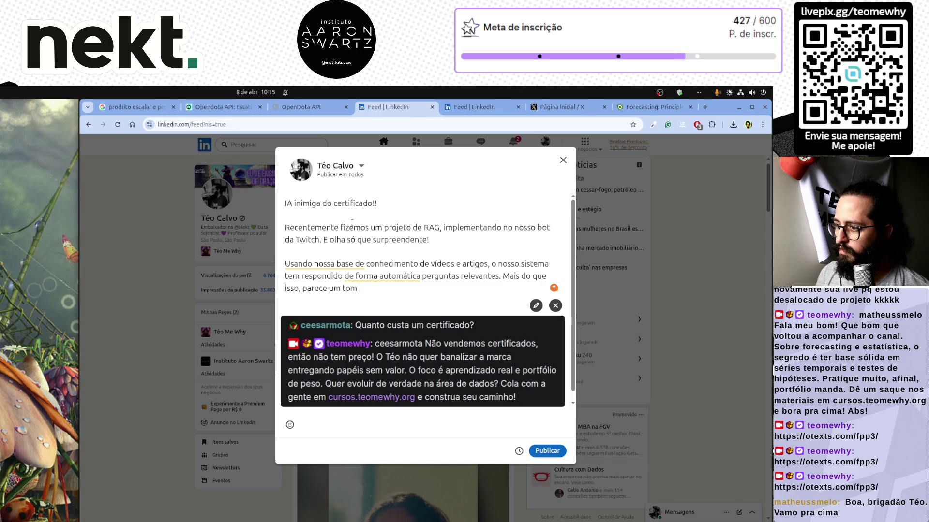
Replace the unfinished sentence with a paragraph 'Como disse ontem por aqui. Meus textos seguem autênticos e livres de'
key(shift+Up)
key(ctrl+shift+Right)
key(ctrl+shift+Right)
key(ctrl+shift+Right)
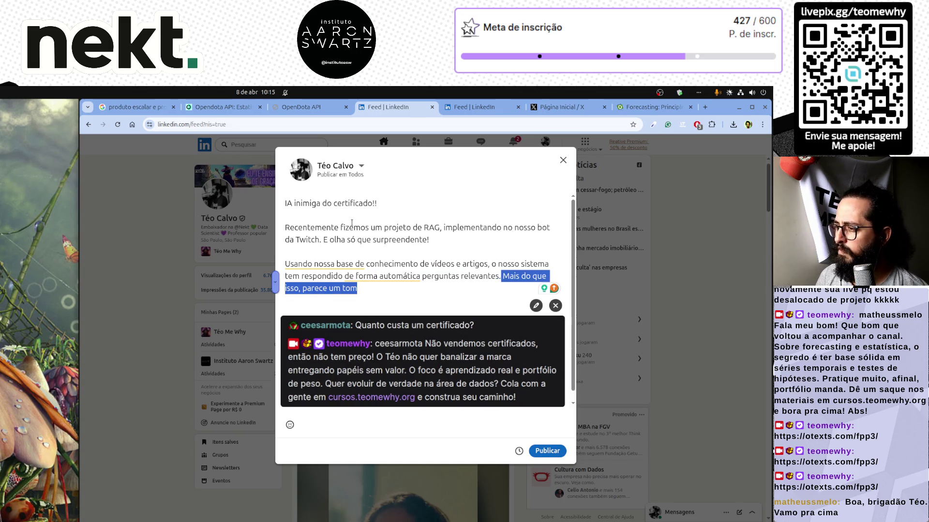
key(Return)
key(Return)
text(CVo)
text(mo diss)
key(Delete)
text(ontem )
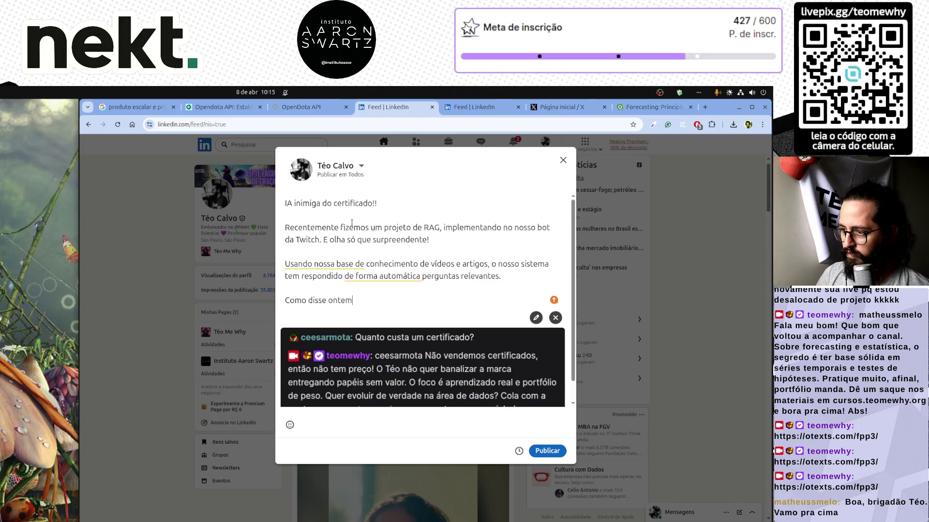
text(por aqui. )
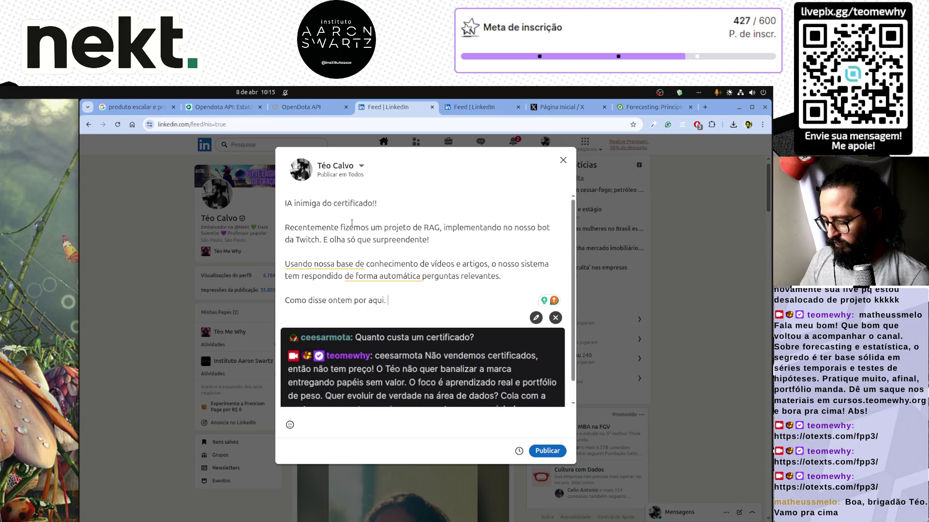
text(Meus te)
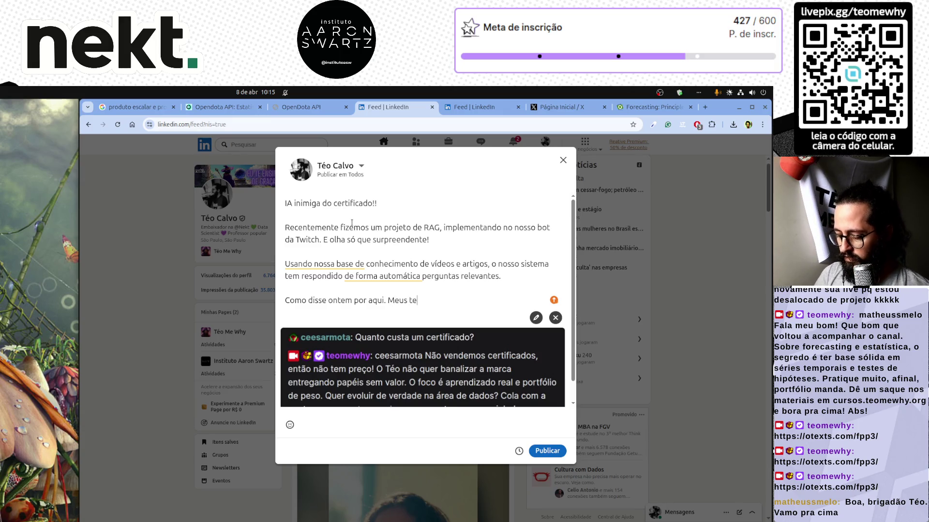
text(xtos seguem)
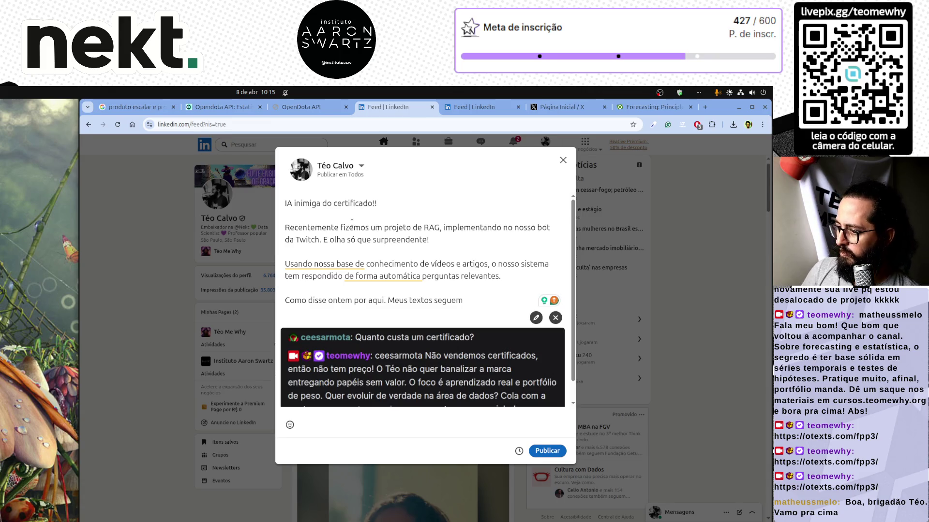
scroll(476, 261, down, 1)
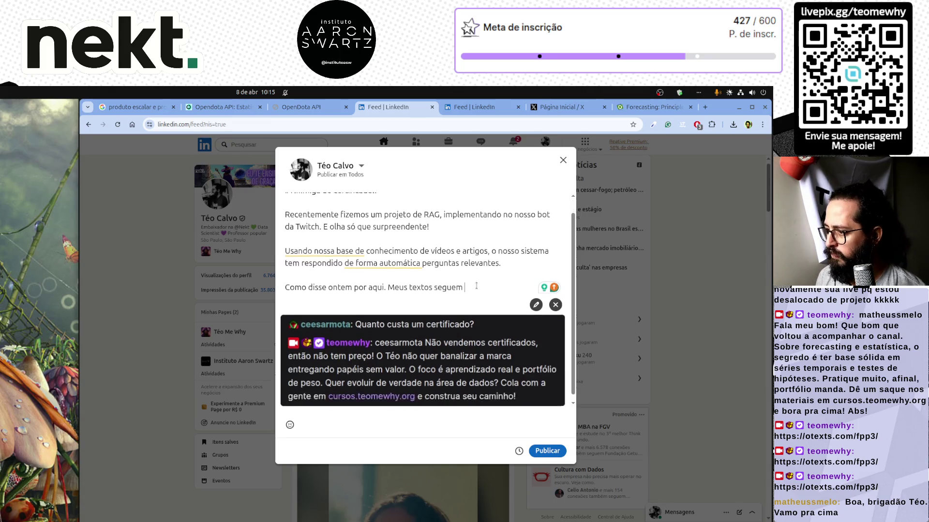
text(a)
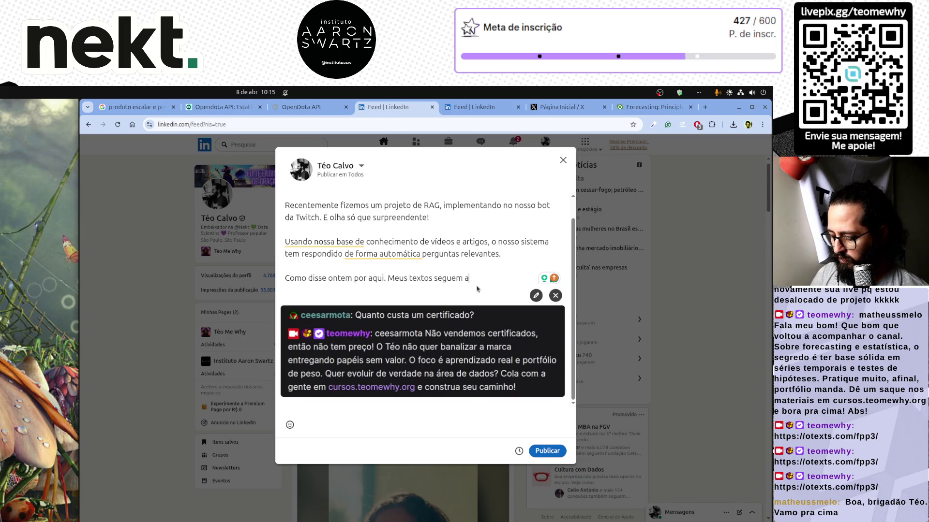
text(utênticos )
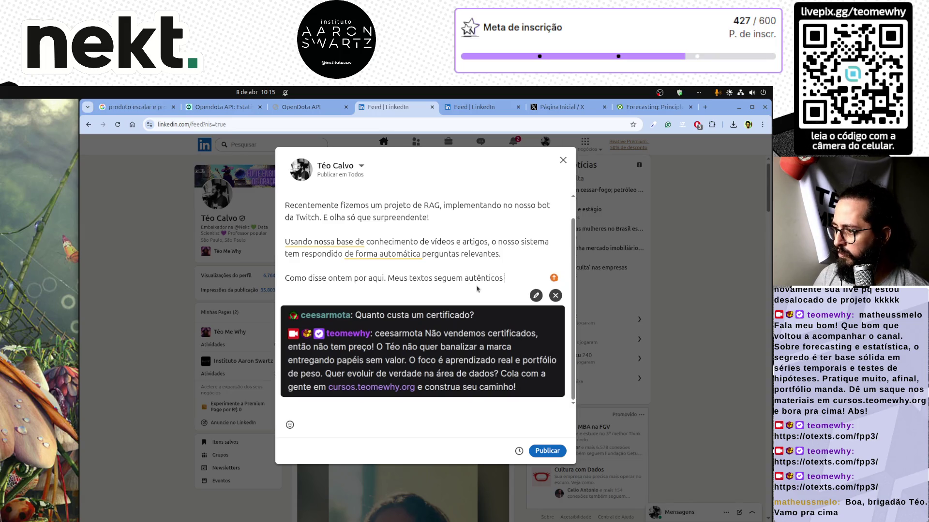
text(e livres de)
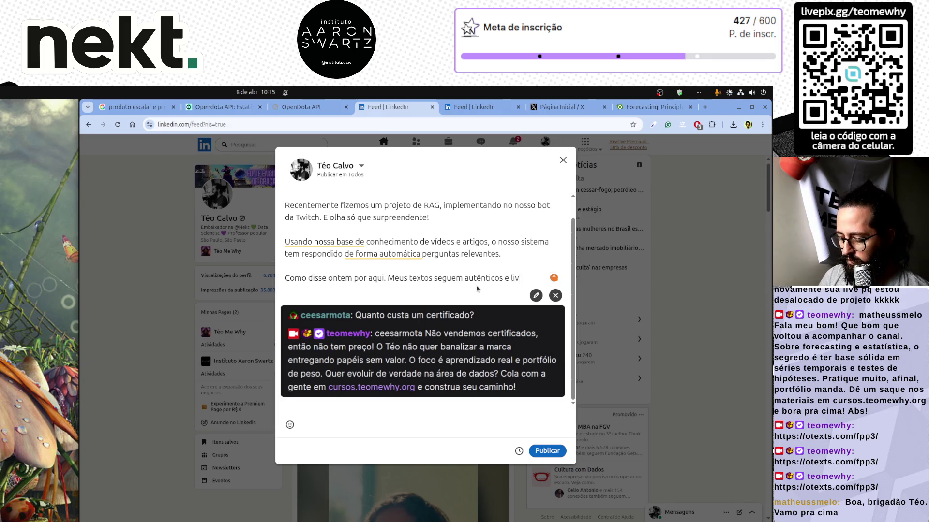